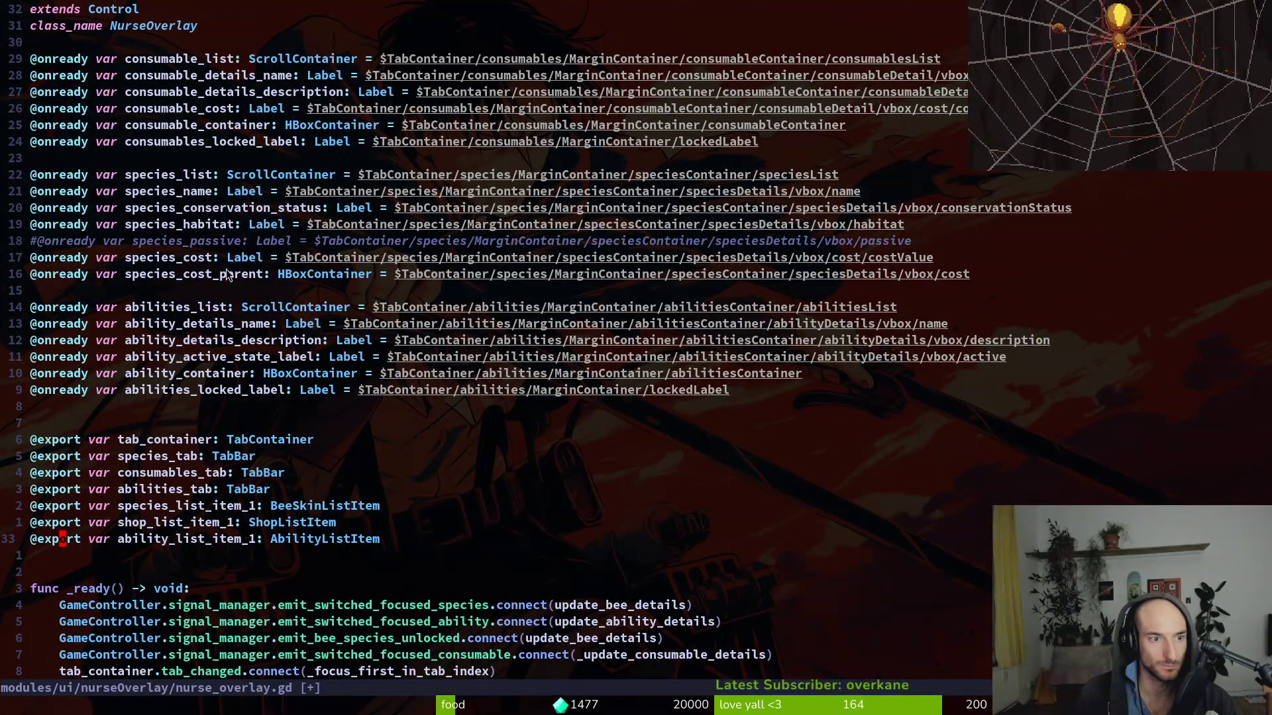
- Grep the project for species_list from its declaration line in nurse_overlay.gd
{"action": "key", "text": "super+f"}
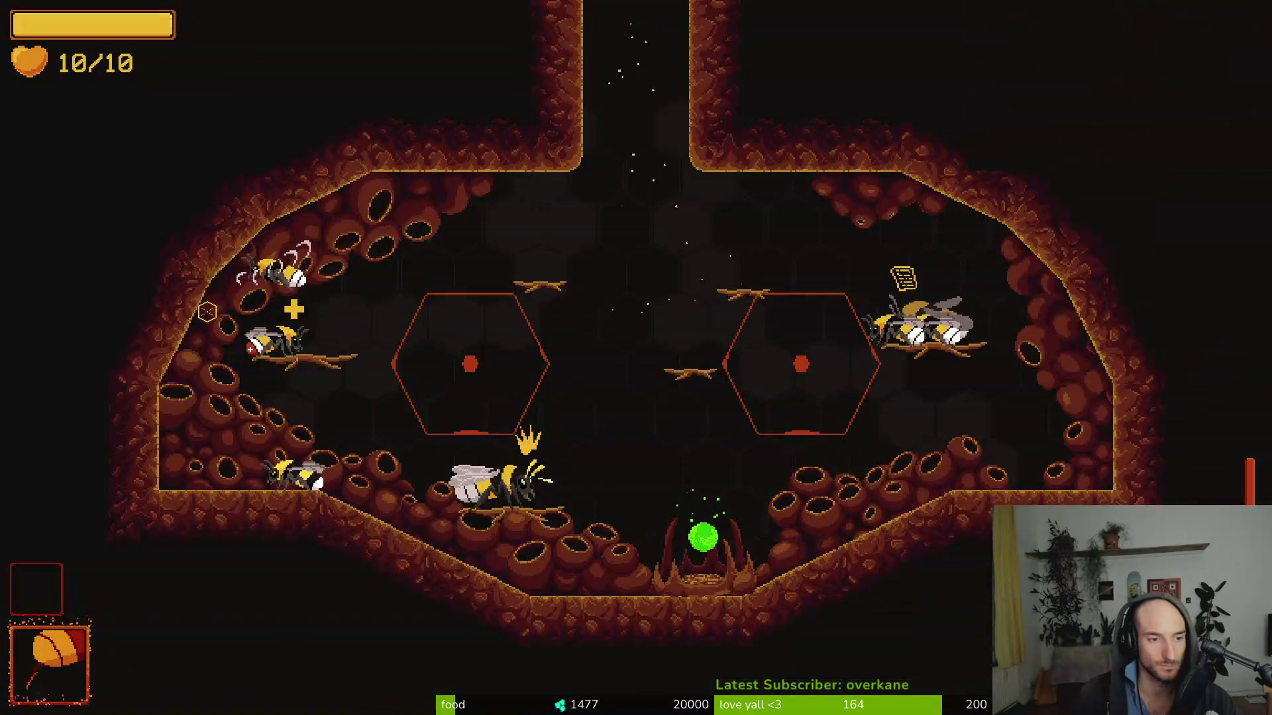
{"action": "key", "text": "super+f"}
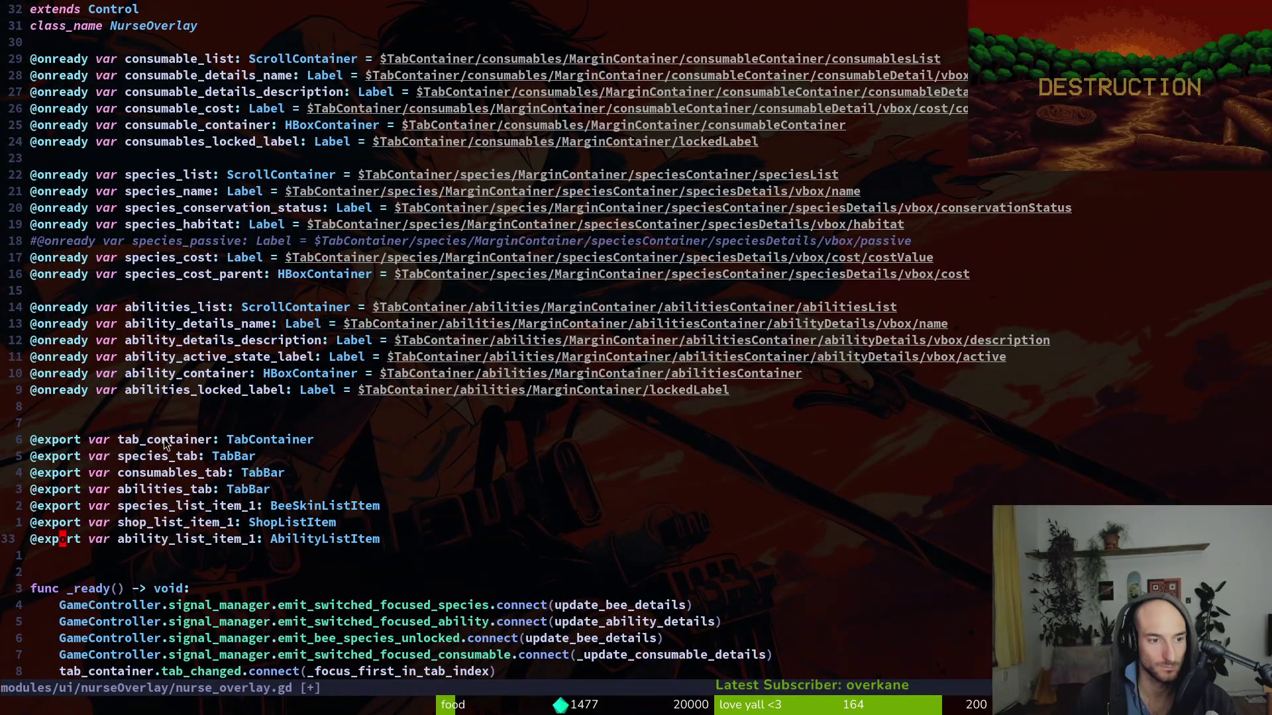
{"action": "left_click", "coordinate": [175, 173]}
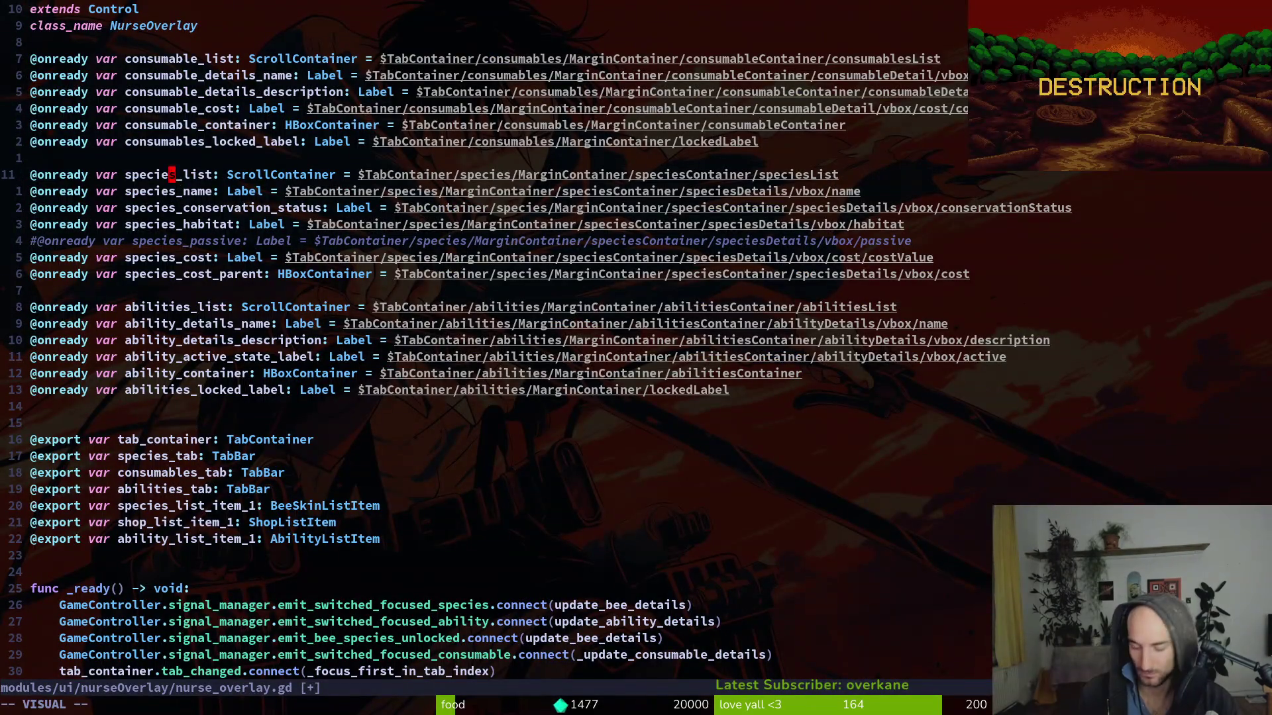
{"action": "key", "text": "b"}
{"action": "key", "text": "Return"}
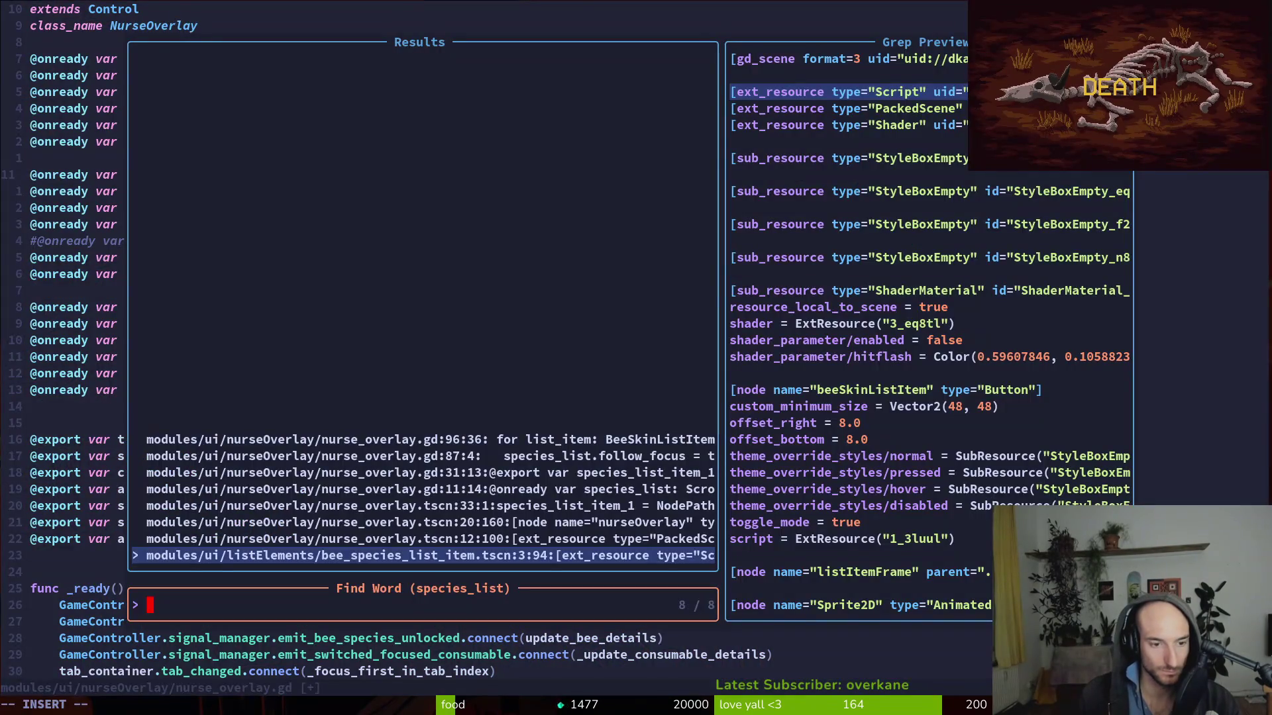
- Preview the species_list matches up to the follow_focus usage at line 87
{"action": "key", "text": "Up"}
{"action": "key", "text": "Up"}
{"action": "key", "text": "Up"}
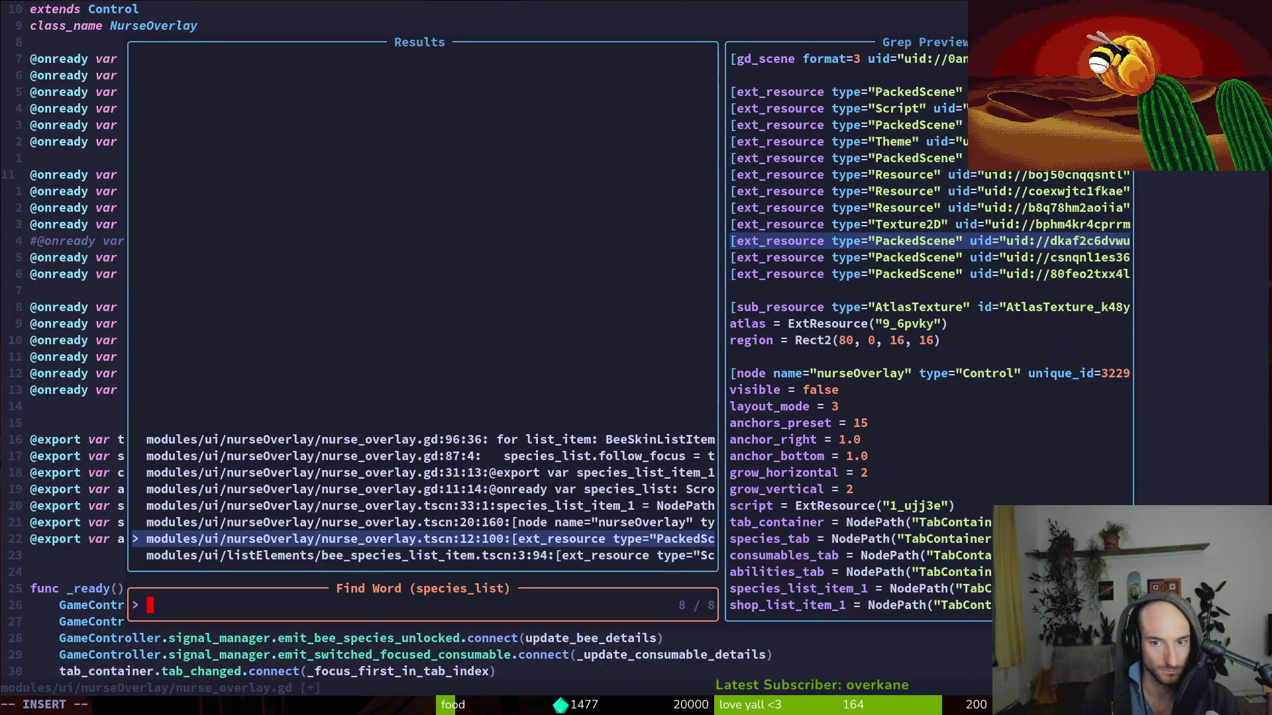
{"action": "key", "text": "Up"}
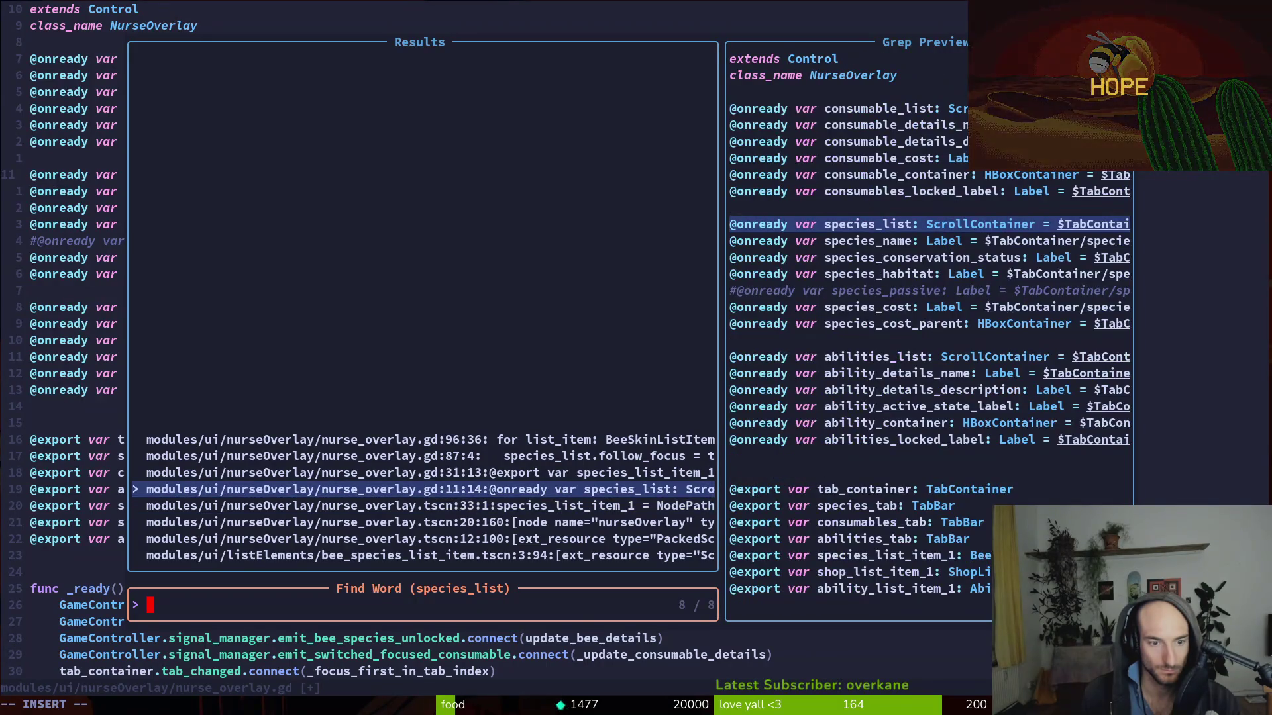
{"action": "key", "text": "Up"}
{"action": "key", "text": "Up"}
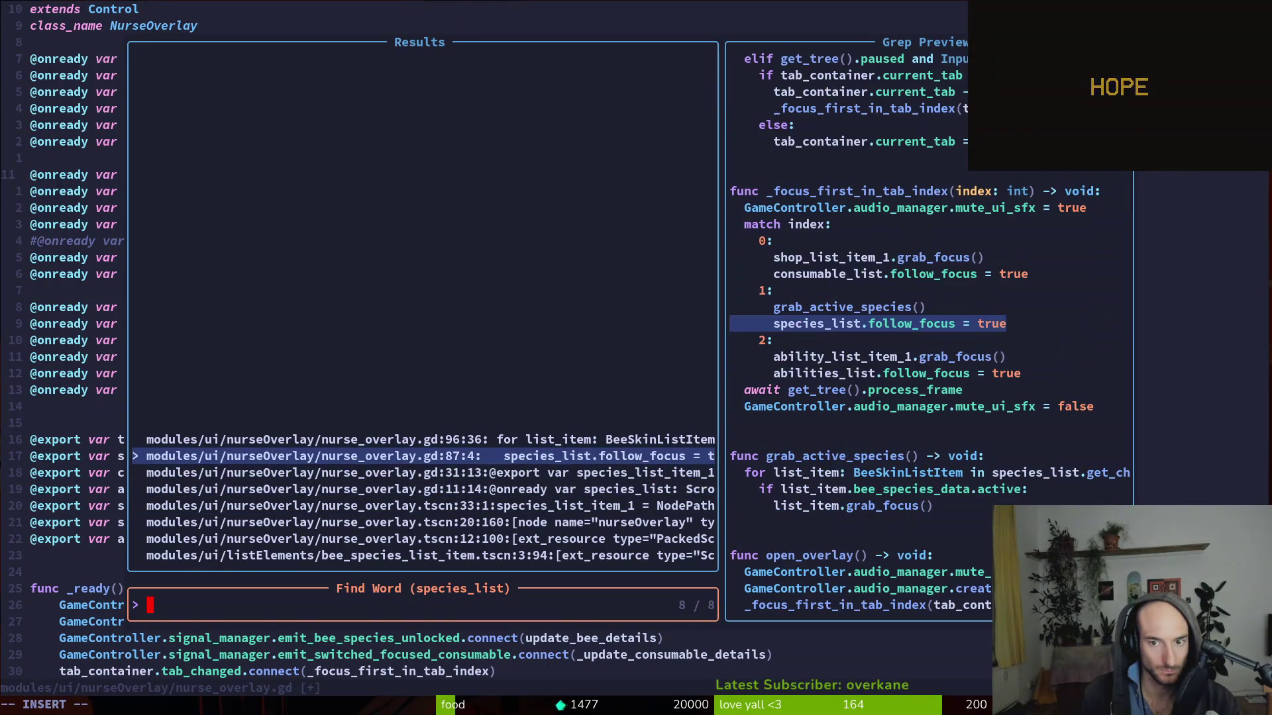
{"action": "key", "text": "Up"}
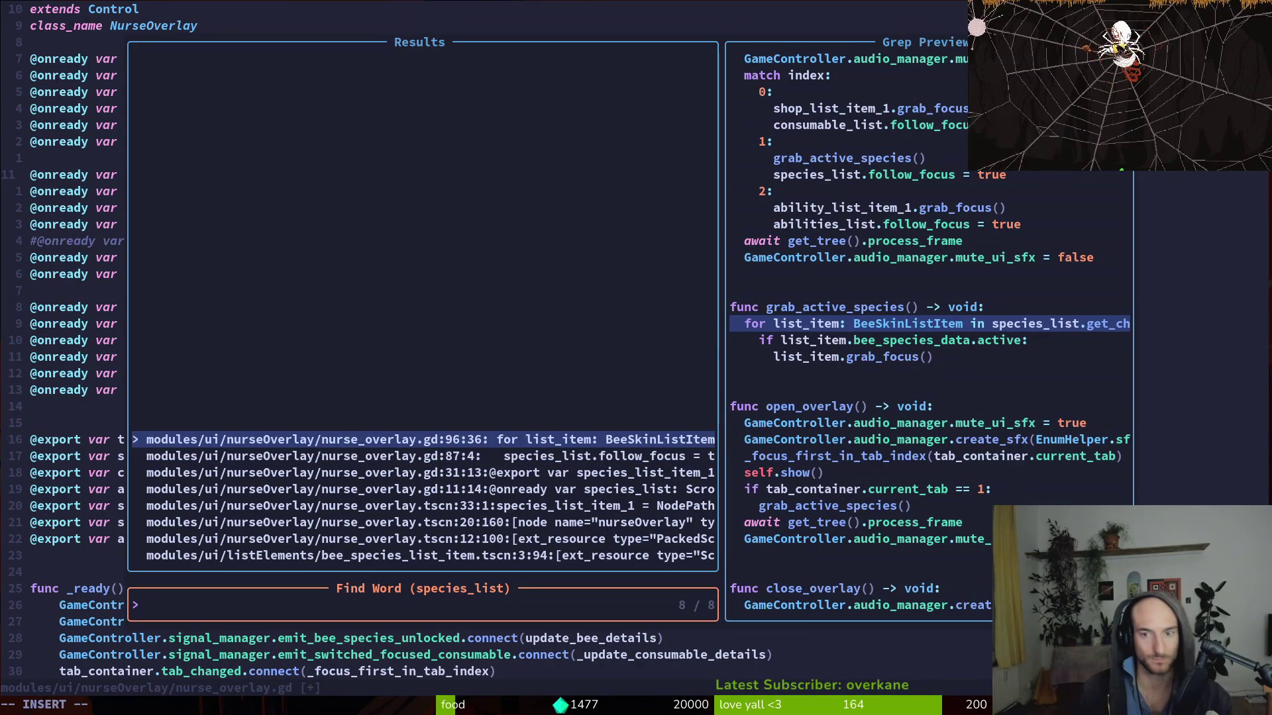
- Duplicate the species_list declaration and rename the copy species_list_container
{"action": "key", "text": "Escape"}
{"action": "key", "text": "y"}
{"action": "key", "text": "y"}
{"action": "key", "text": "p"}
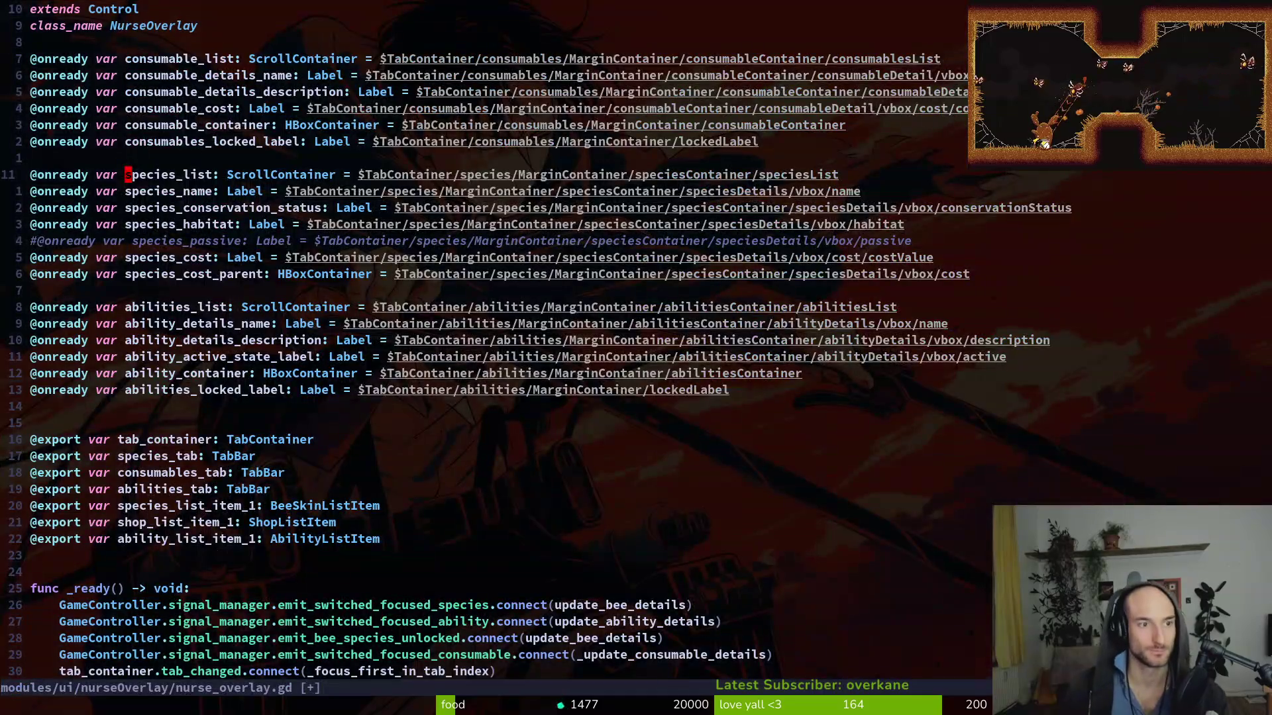
{"action": "type", "text": "ist"}
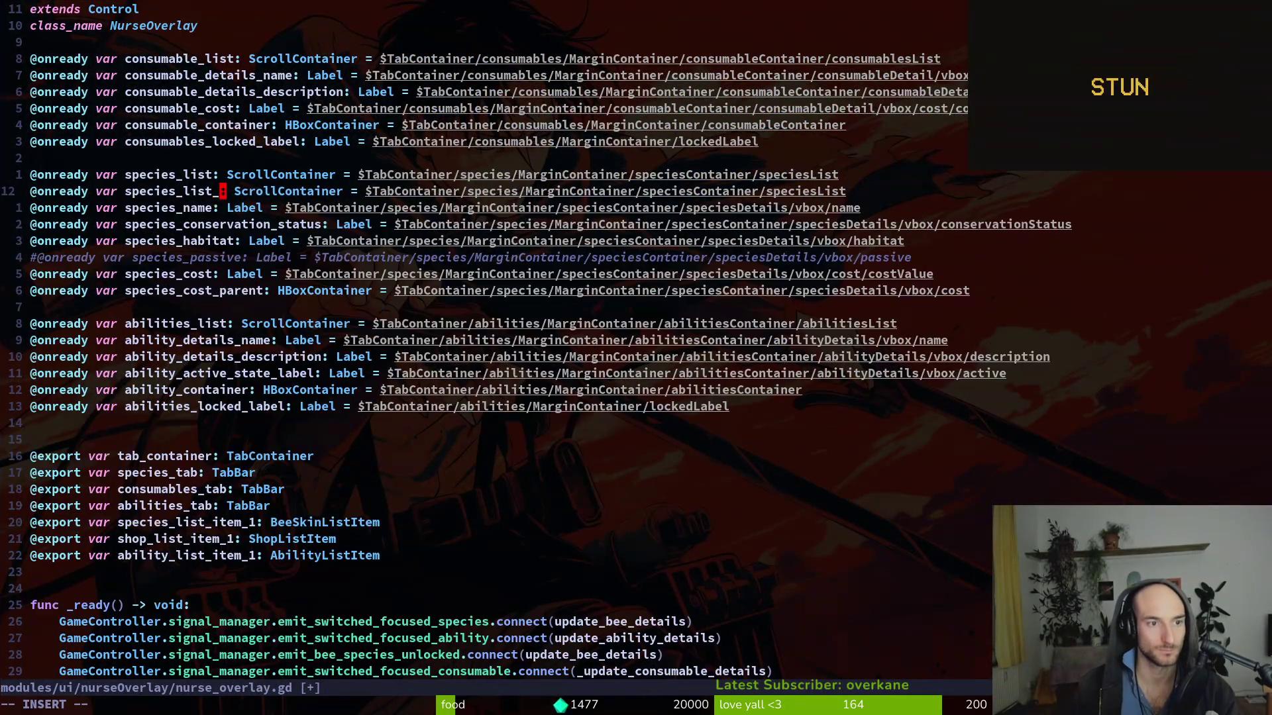
{"action": "type", "text": "_conat"}
{"action": "key", "text": "BackSpace"}
{"action": "key", "text": "BackSpace"}
{"action": "type", "text": "tainer"}
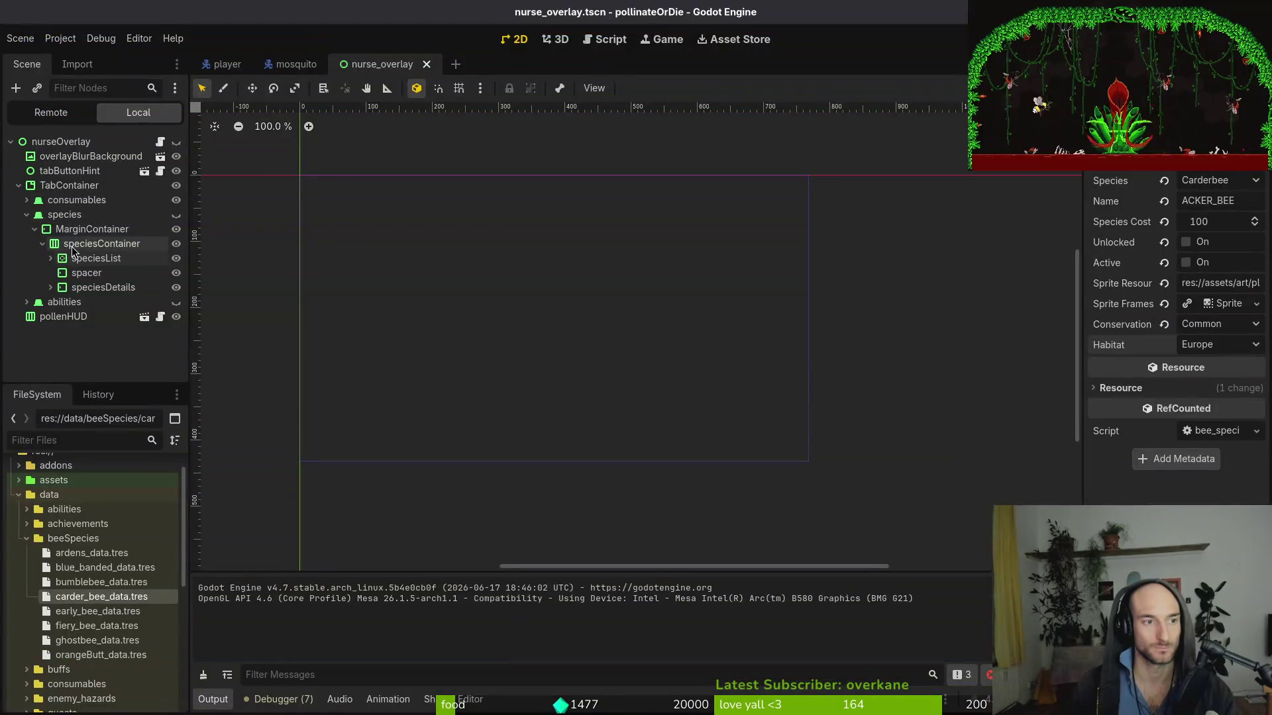
- Type it as GridContainer and extend its node path to speciesList's GridContainer
{"action": "left_click", "coordinate": [52, 258]}
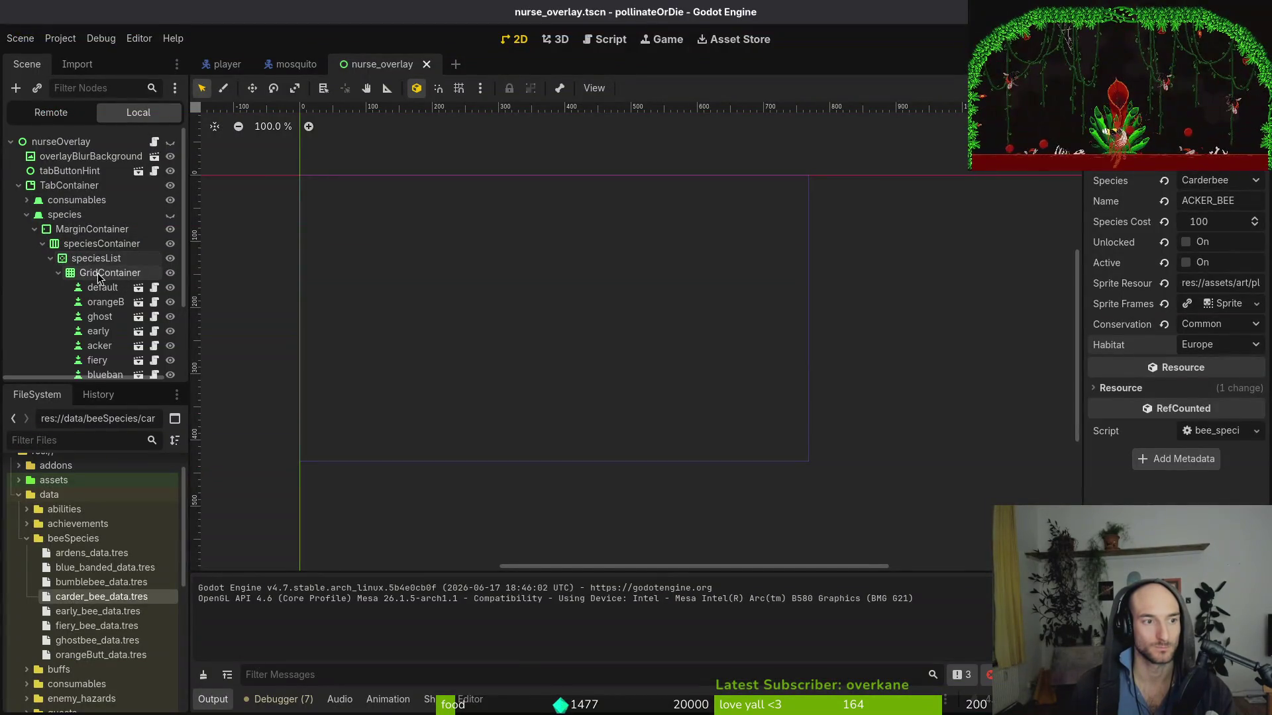
{"action": "key", "text": "alt+Tab"}
{"action": "type", "text": "ciwGridContainer"}
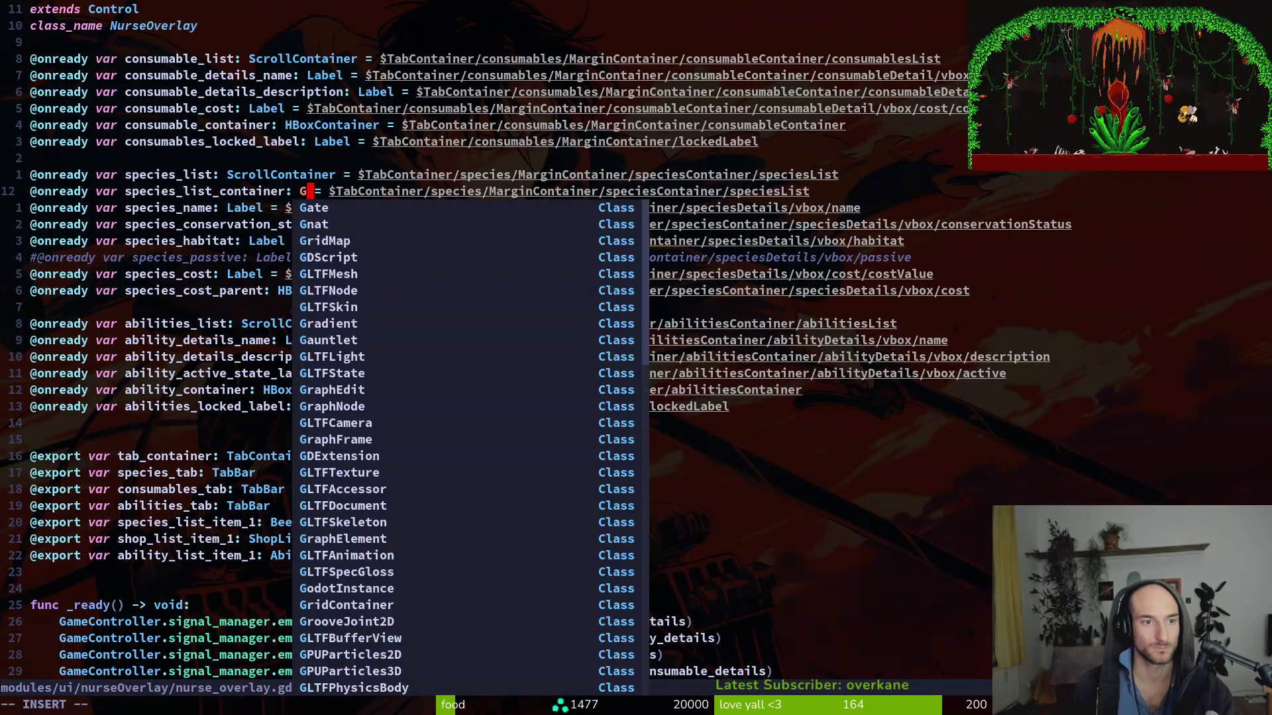
{"action": "key", "text": "Escape"}
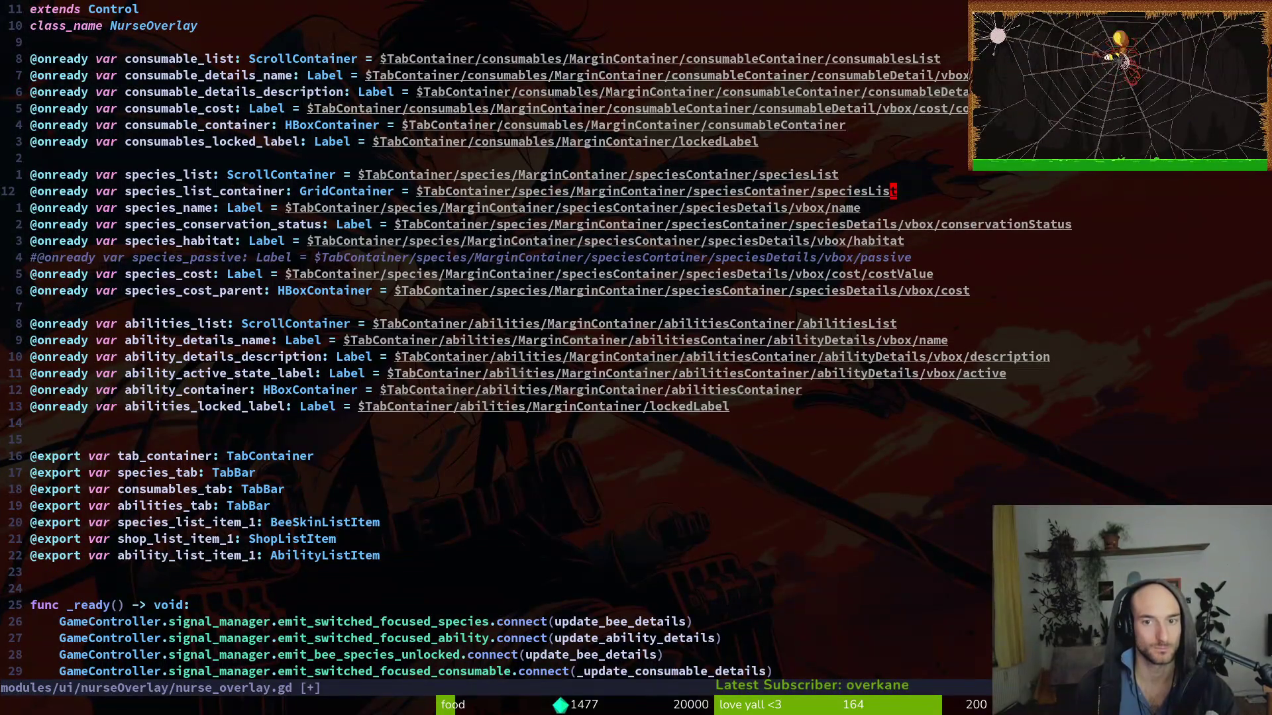
{"action": "type", "text": "a/gri"}
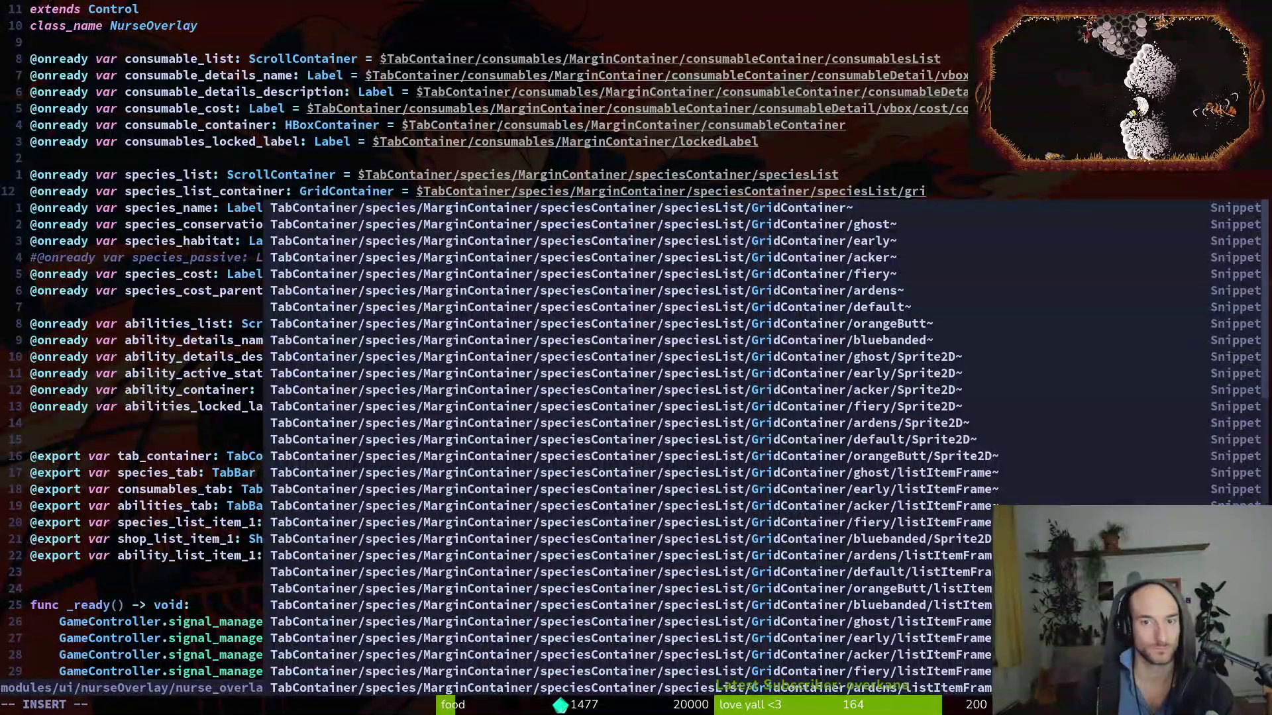
{"action": "key", "text": "Return"}
{"action": "key", "text": "ctrl+d"}
{"action": "key", "text": "ctrl+d"}
{"action": "key", "text": "ctrl+d"}
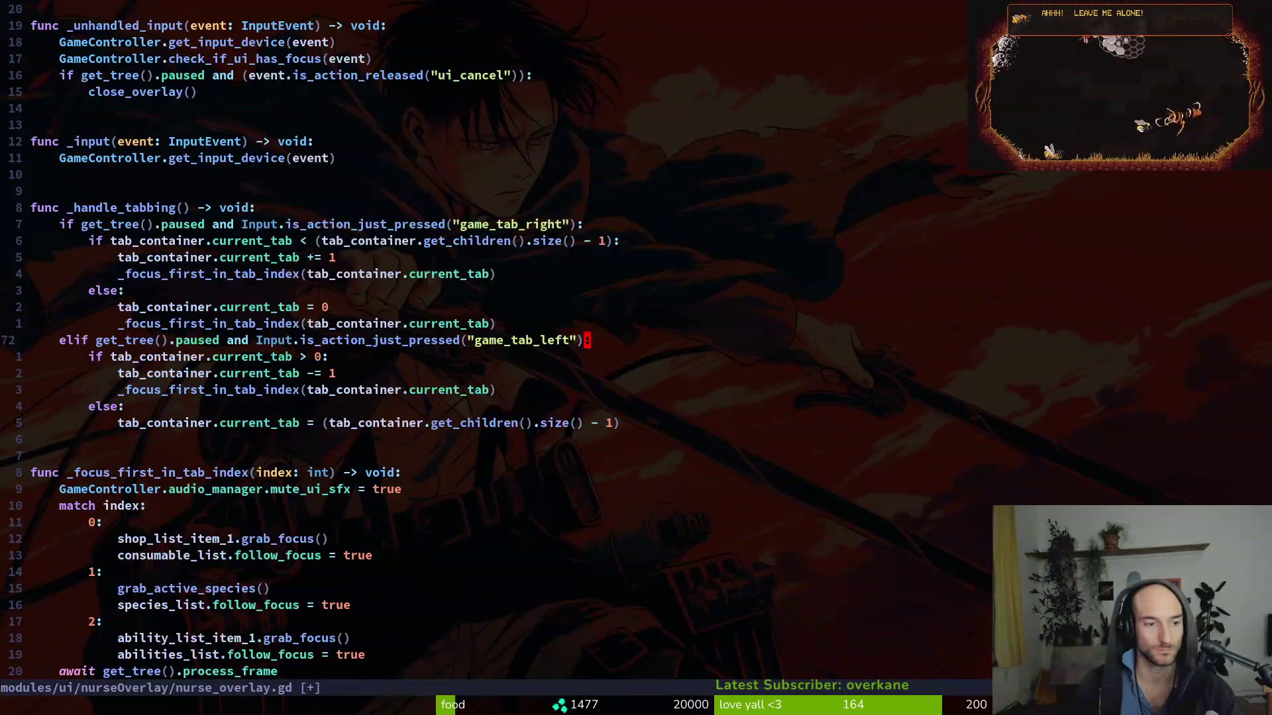
- Start a new line below self.show() in open_overlay
{"action": "key", "text": "ctrl+u"}
{"action": "key", "text": "ctrl+d"}
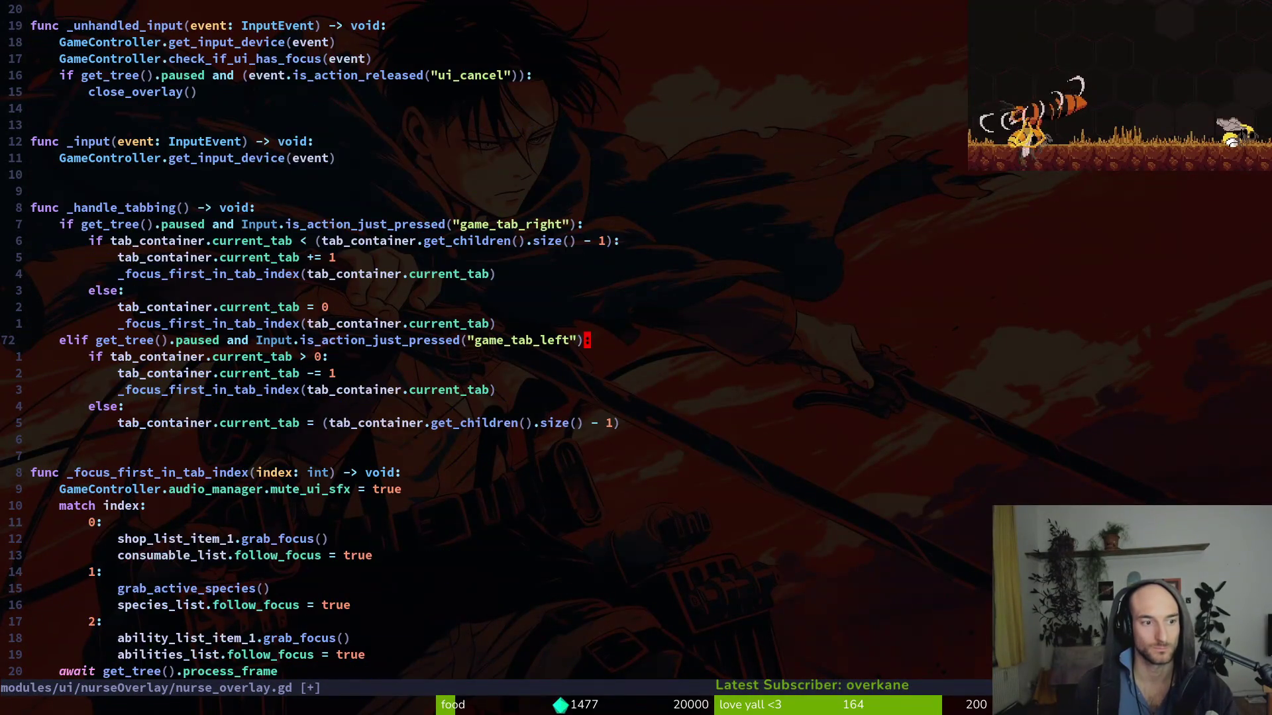
{"action": "key", "text": "ctrl+d"}
{"action": "key", "text": "j"}
{"action": "key", "text": "j"}
{"action": "key", "text": "j"}
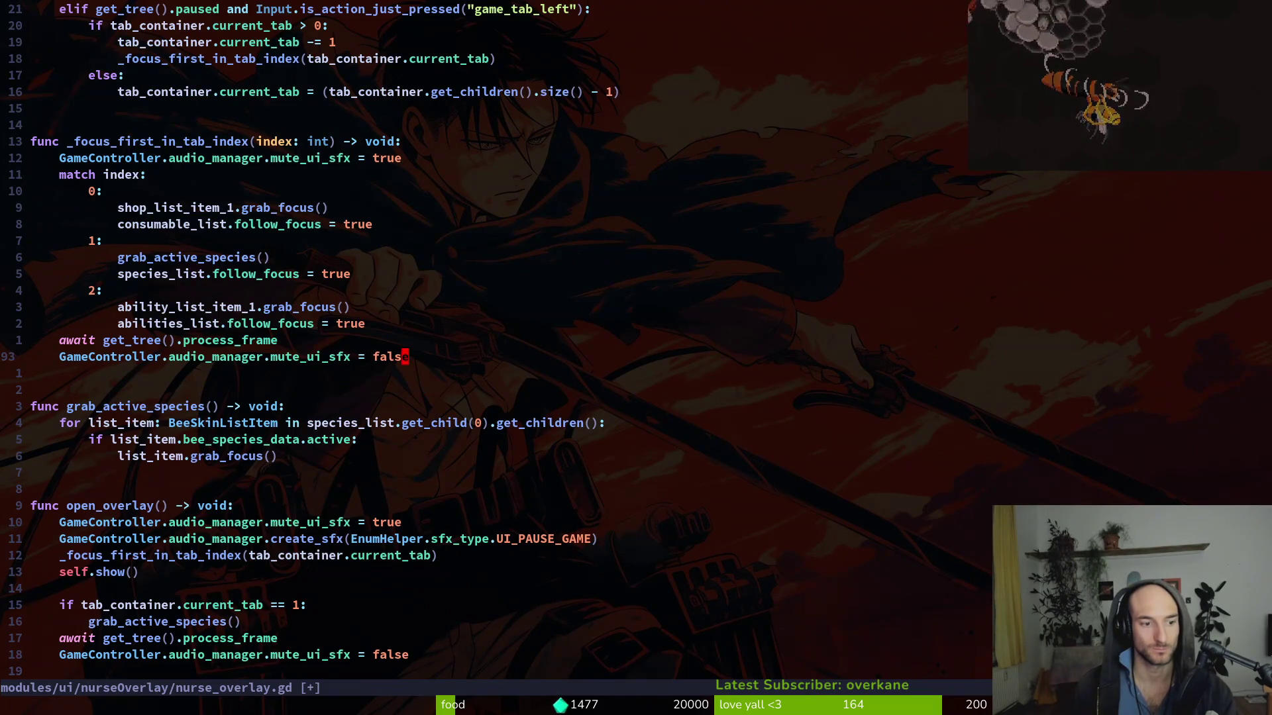
{"action": "key", "text": "o"}
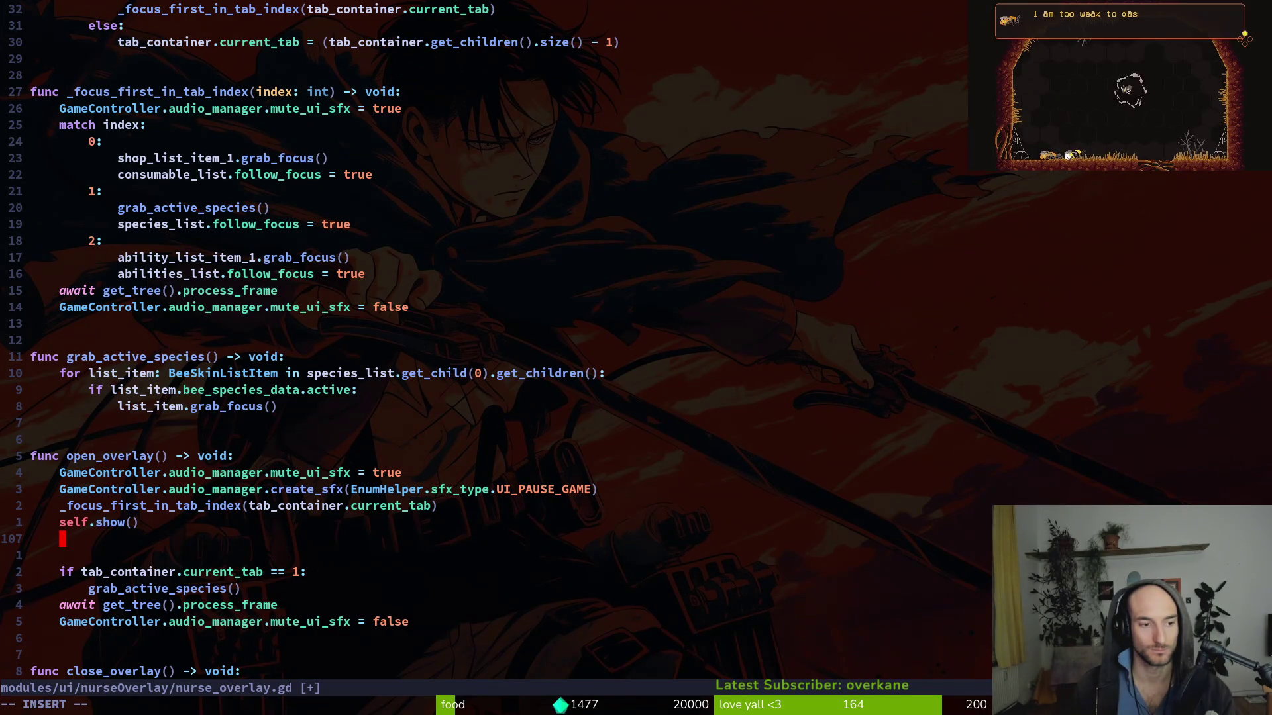
{"action": "type", "text": "for chil"}
- Type the loop header 'for bee_list_item in species_list_container'
{"action": "key", "text": "BackSpace"}
{"action": "key", "text": "BackSpace"}
{"action": "type", "text": "for"}
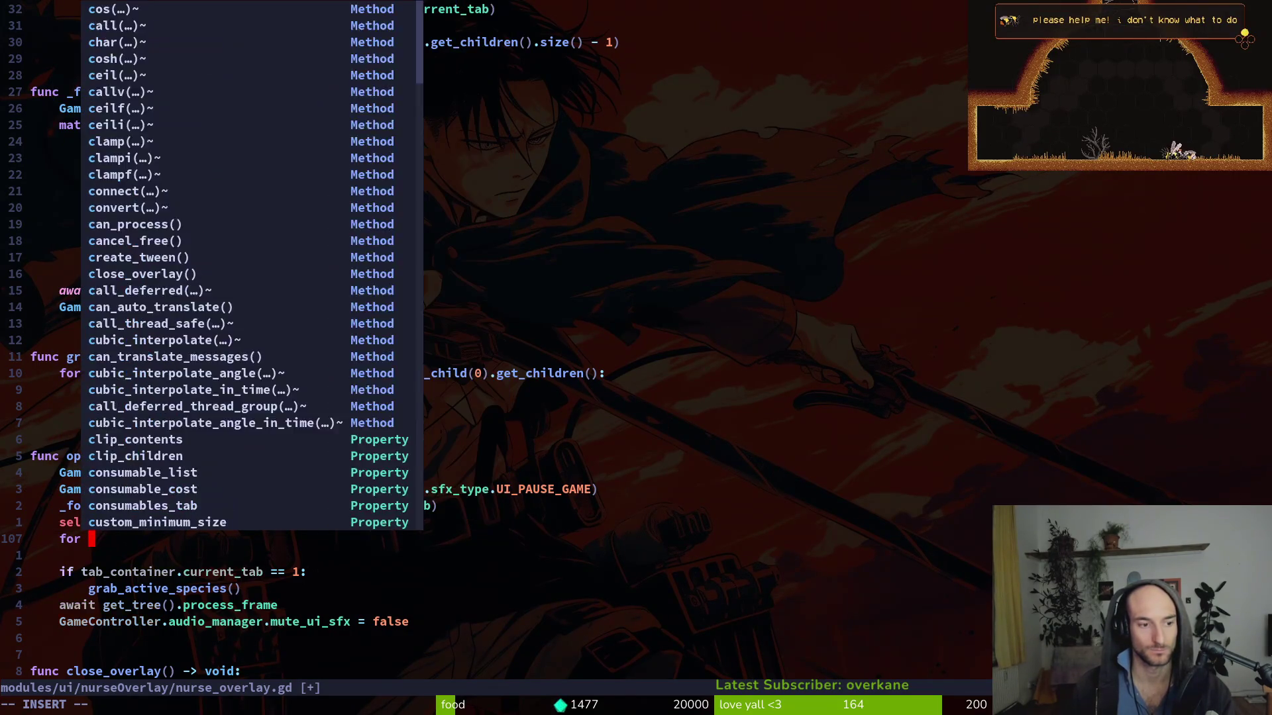
{"action": "type", "text": "bee_it"}
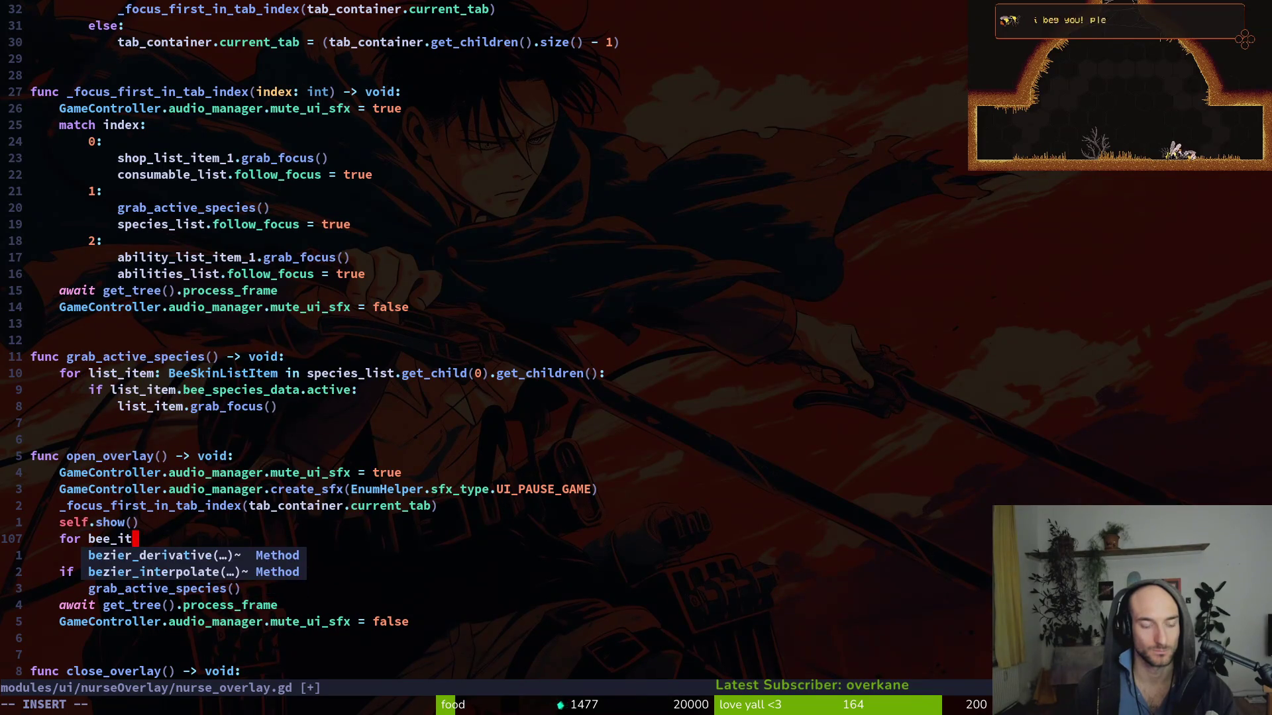
{"action": "key", "text": "BackSpace"}
{"action": "key", "text": "BackSpace"}
{"action": "type", "text": "list_"}
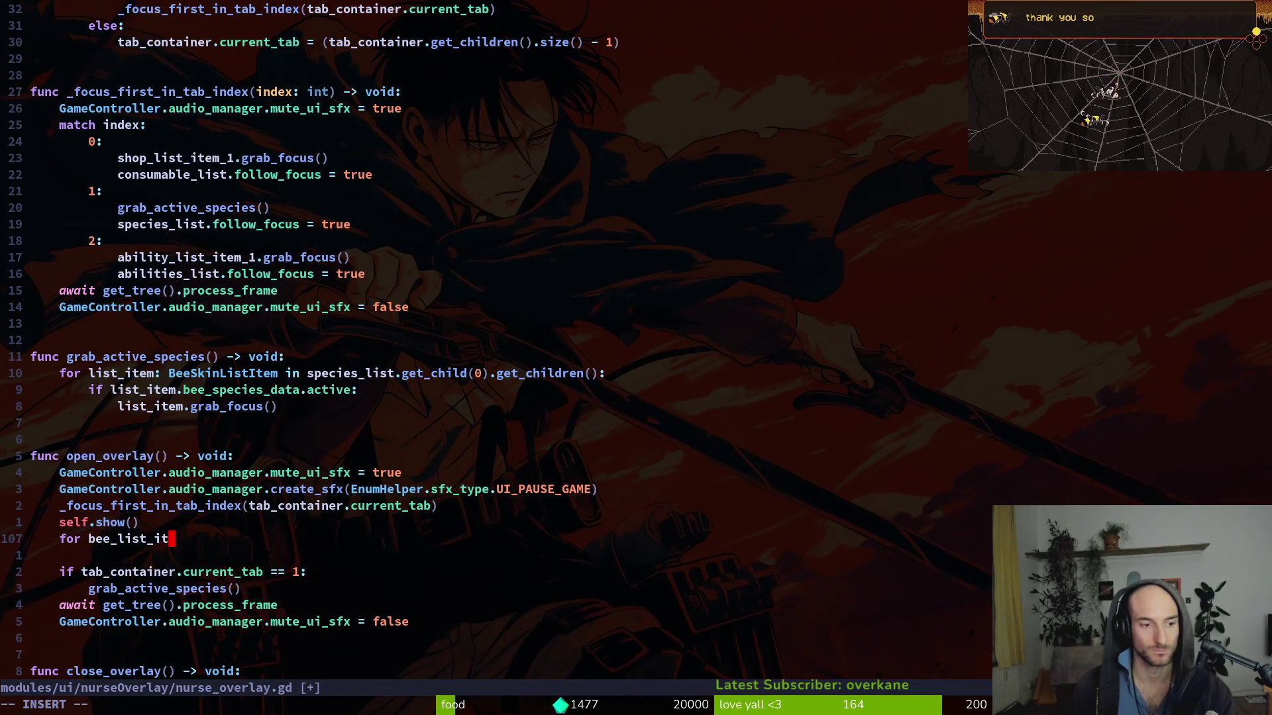
{"action": "type", "text": "item in "}
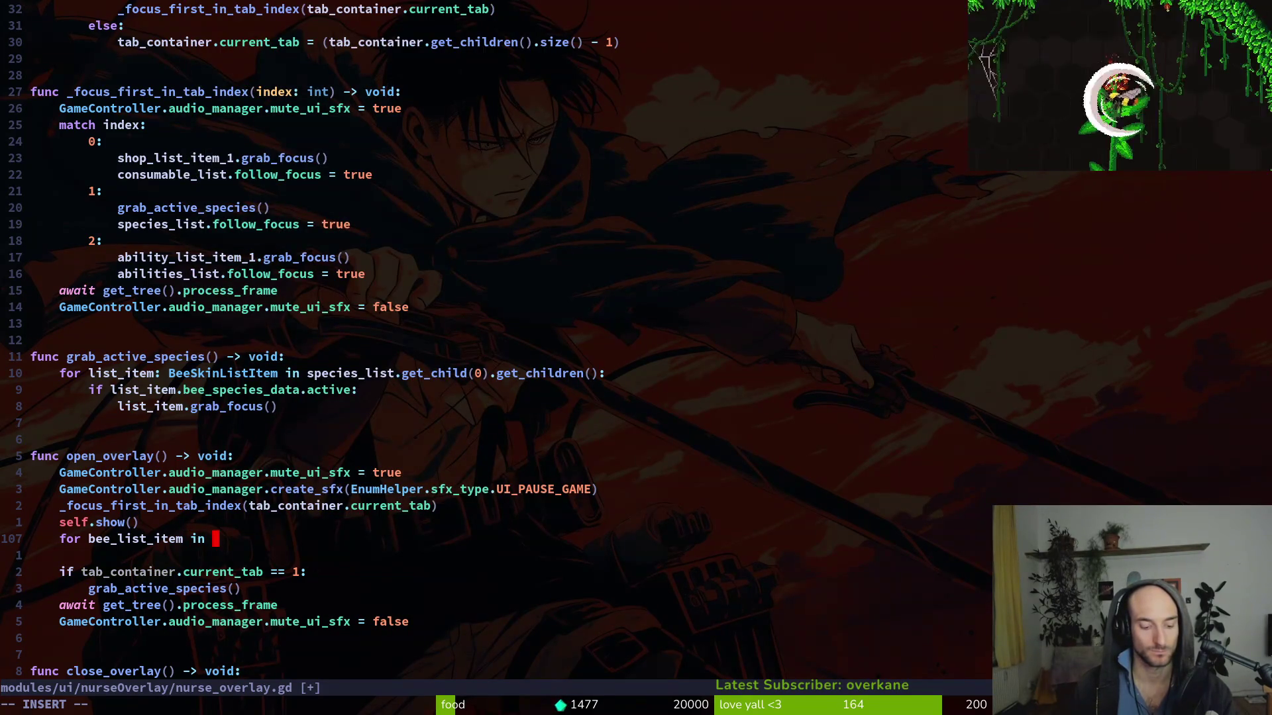
{"action": "type", "text": "conti"}
{"action": "key", "text": "ctrl+n"}
{"action": "key", "text": "ctrl+n"}
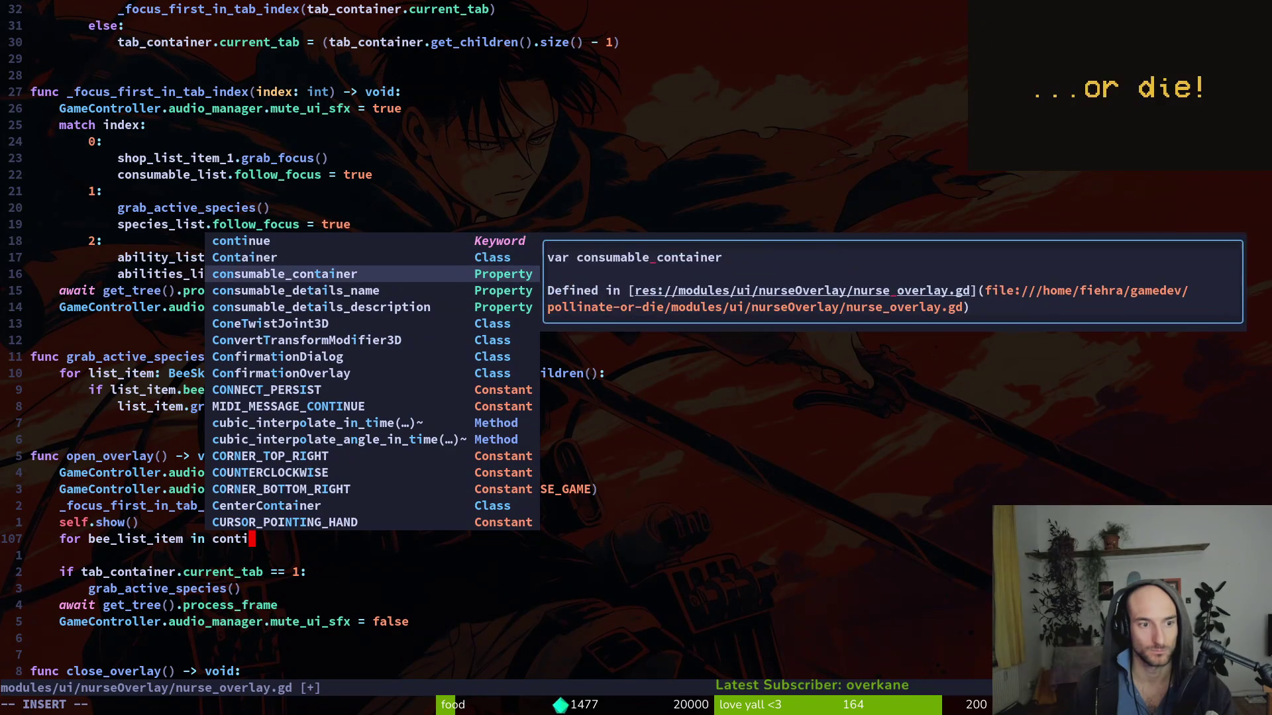
{"action": "key", "text": "BackSpace"}
{"action": "key", "text": "BackSpace"}
{"action": "key", "text": "BackSpace"}
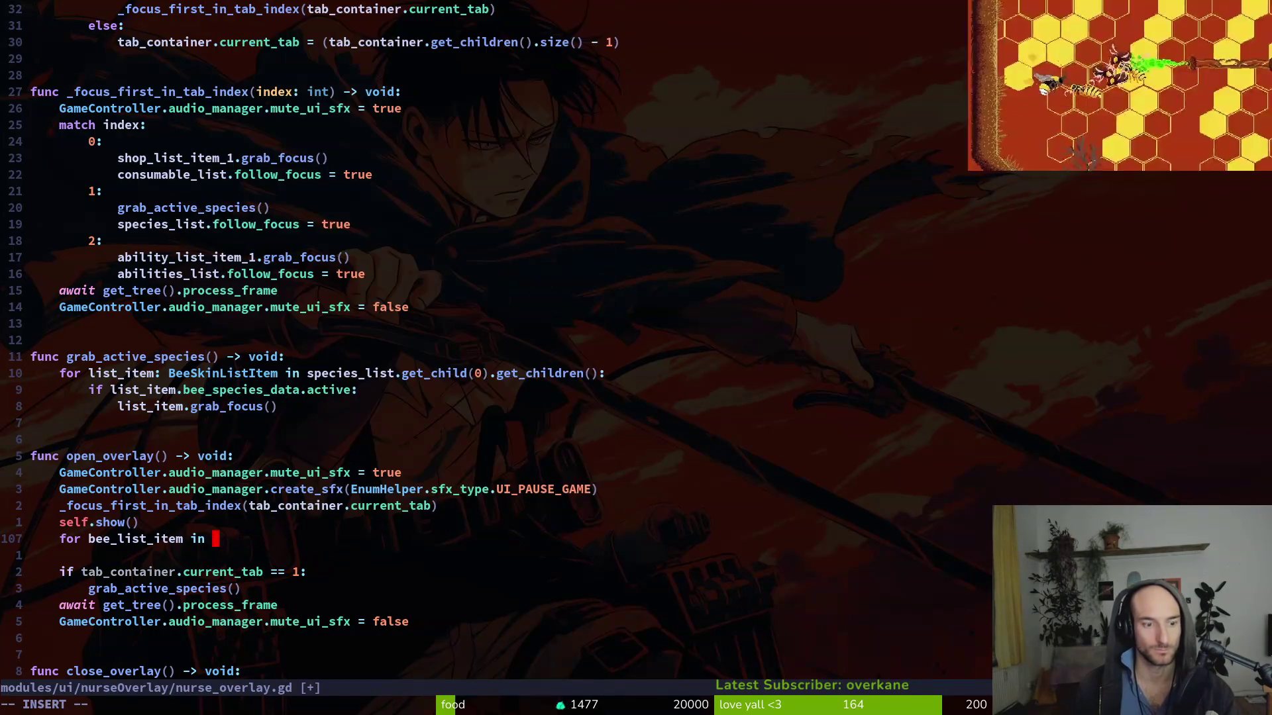
{"action": "type", "text": "licon"}
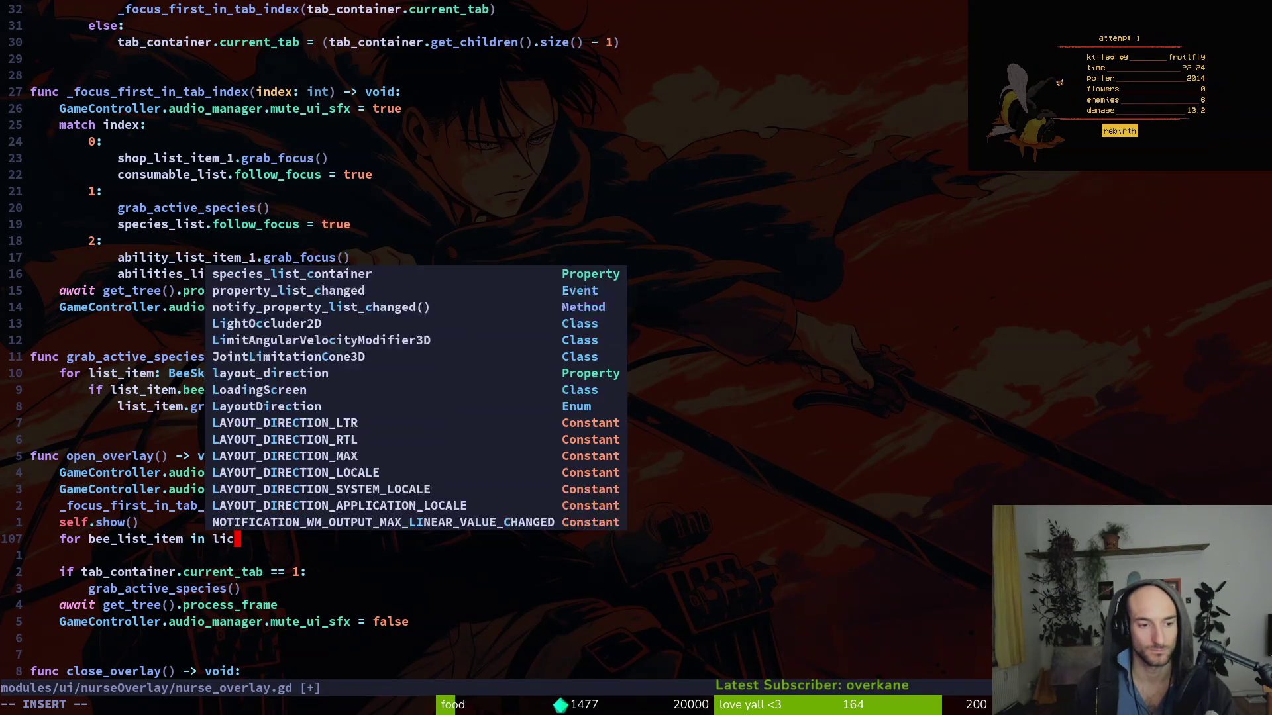
{"action": "key", "text": "Return"}
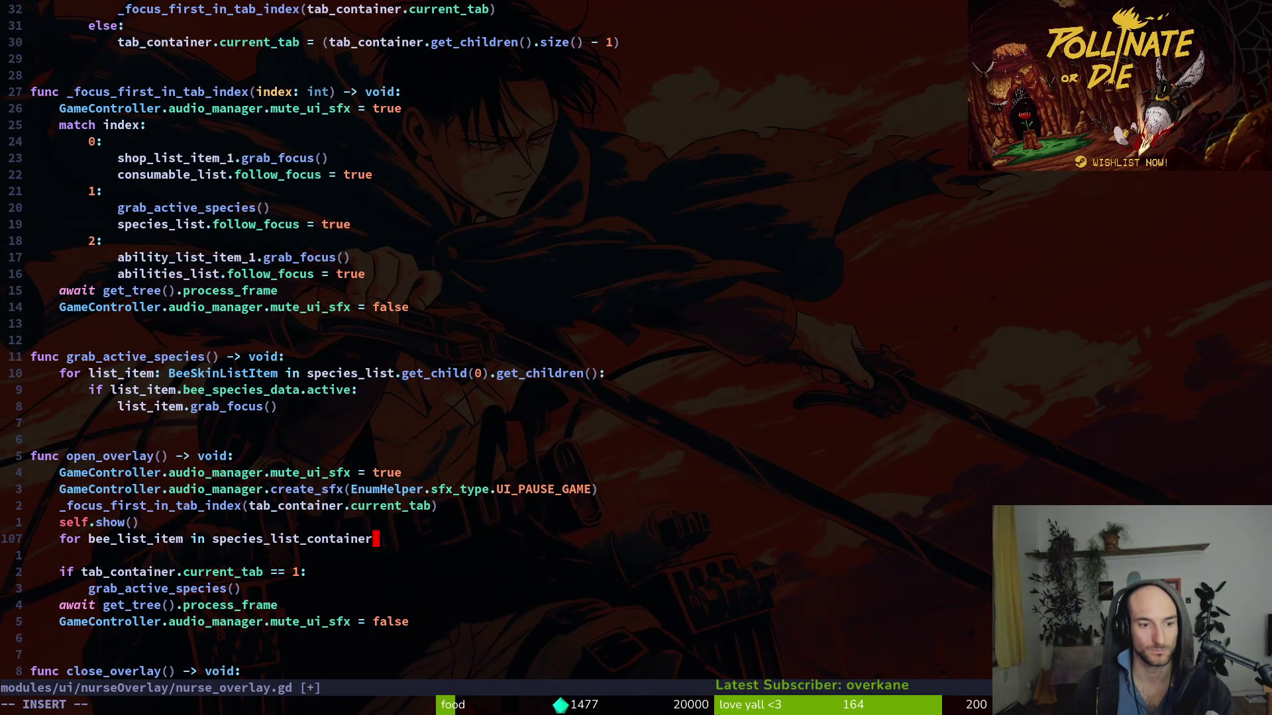
- End the loop header with a colon and start the body with bee_list_item.load
{"action": "type", "text": ":"}
{"action": "key", "text": "Return"}
{"action": "type", "text": "beli"}
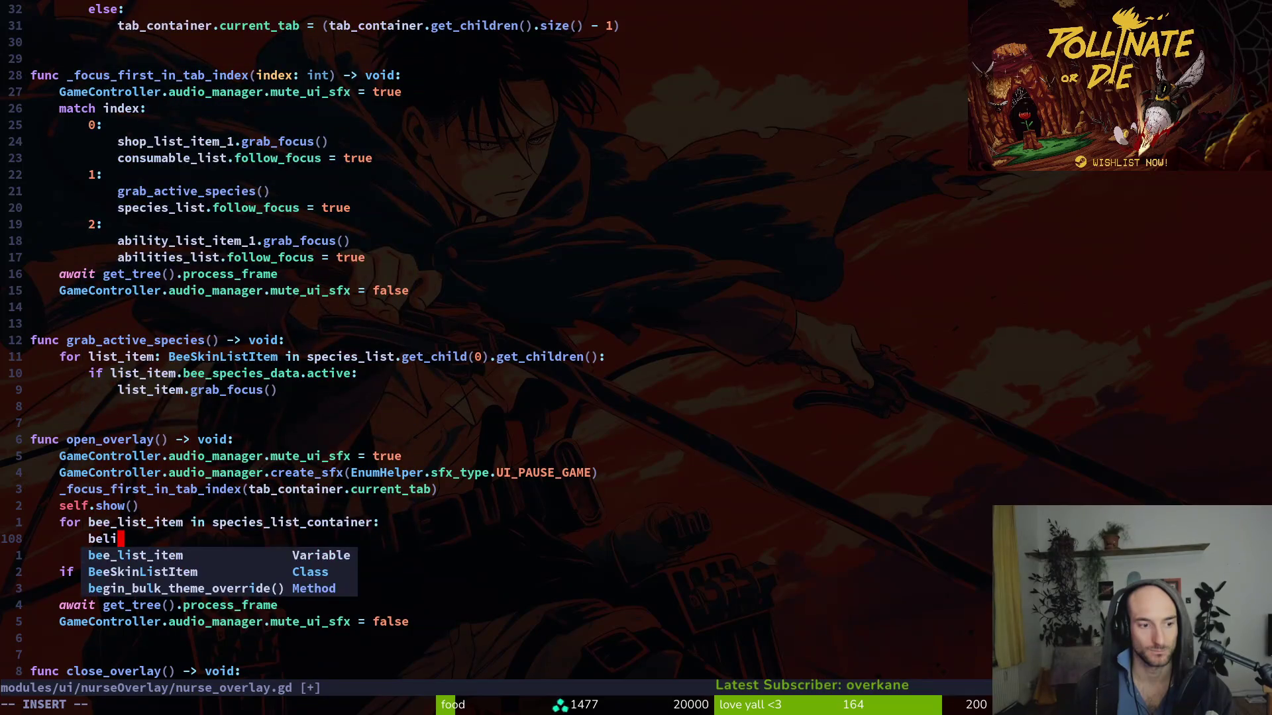
{"action": "key", "text": "Return"}
{"action": "type", "text": ".loa"}
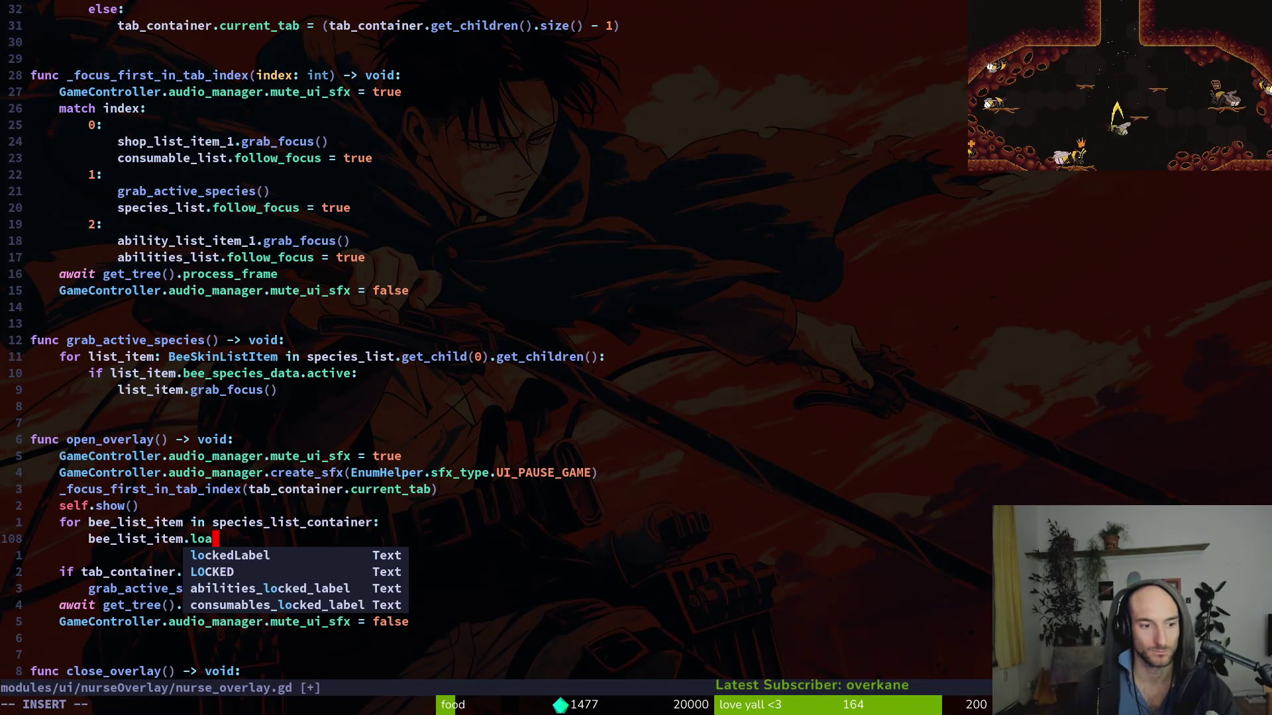
{"action": "type", "text": "d"}
{"action": "key", "text": "Escape"}
- Type the loop variable as BeeSkinListItem and finish the call as load_bee_data()
{"action": "key", "text": "k"}
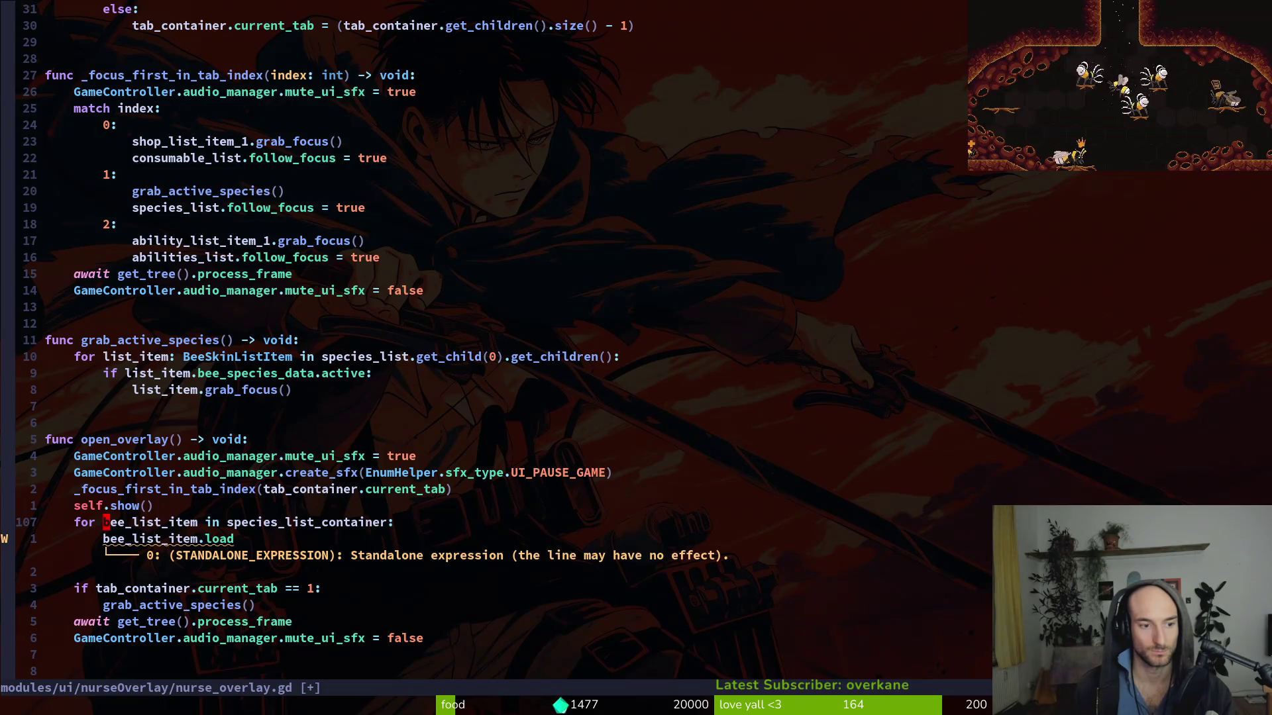
{"action": "key", "text": "Tab"}
{"action": "type", "text": ":Bee"}
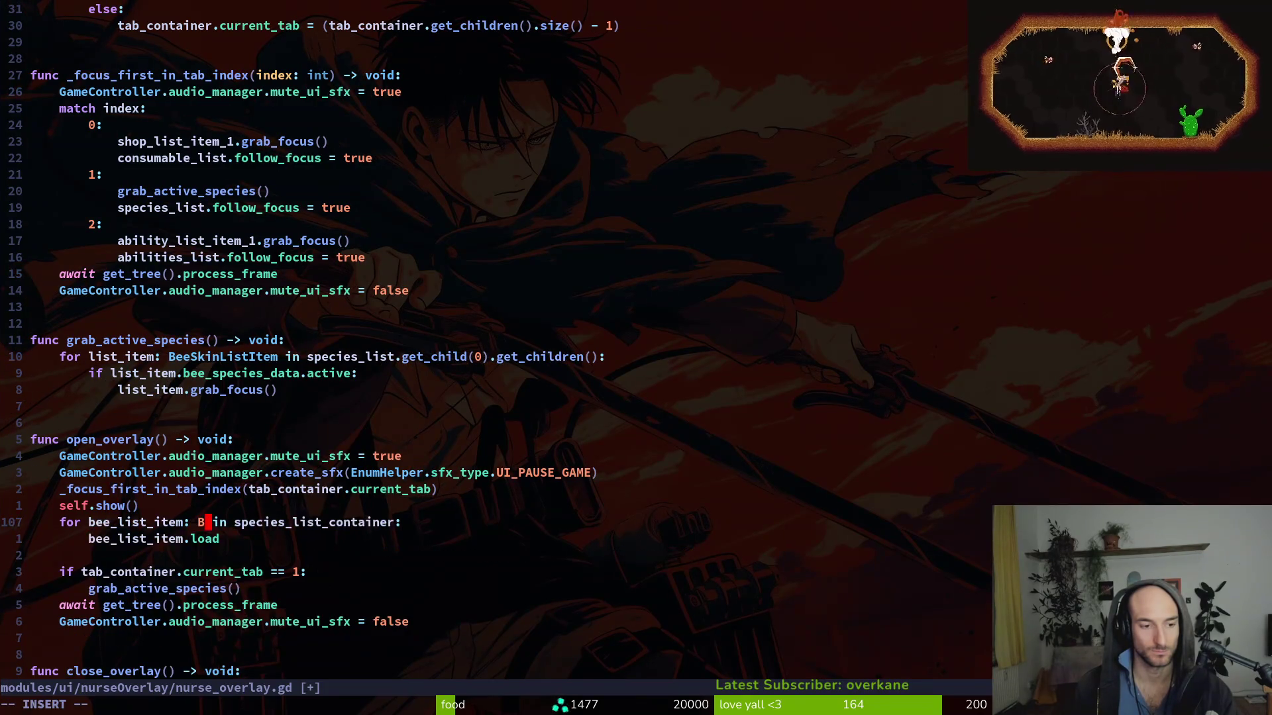
{"action": "key", "text": "Return"}
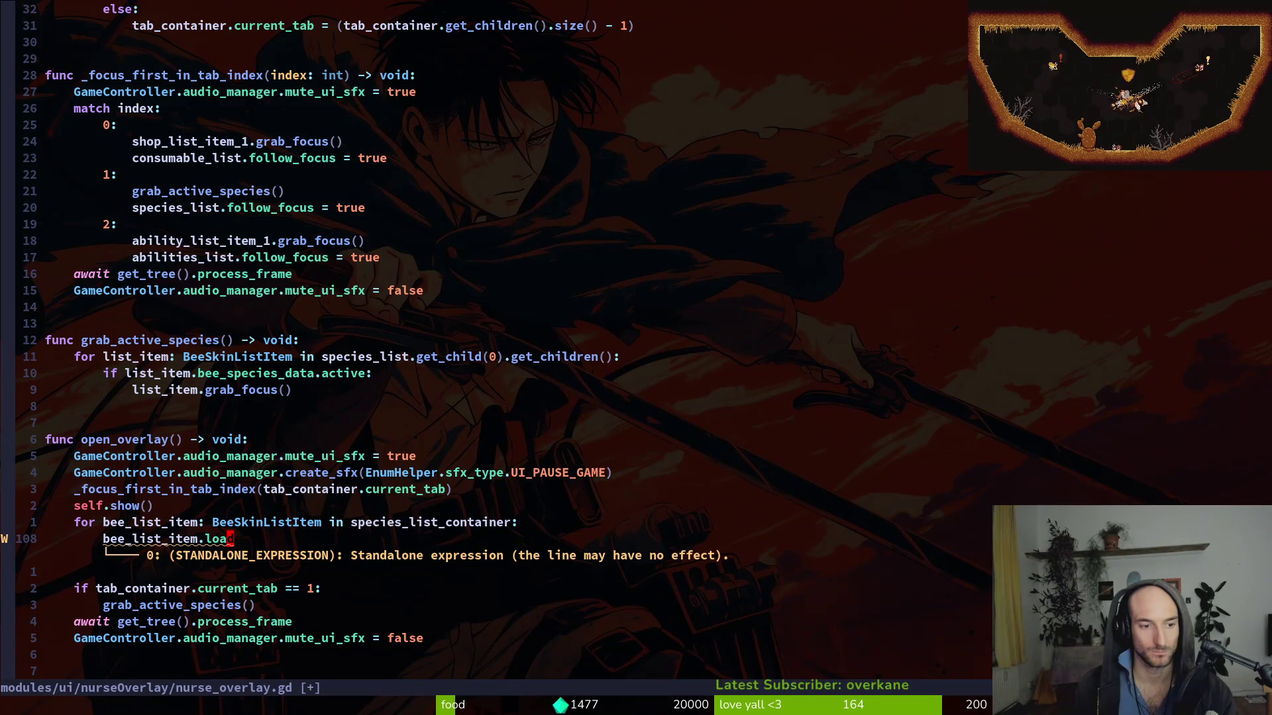
{"action": "key", "text": "ctrl+space"}
{"action": "key", "text": "Return"}
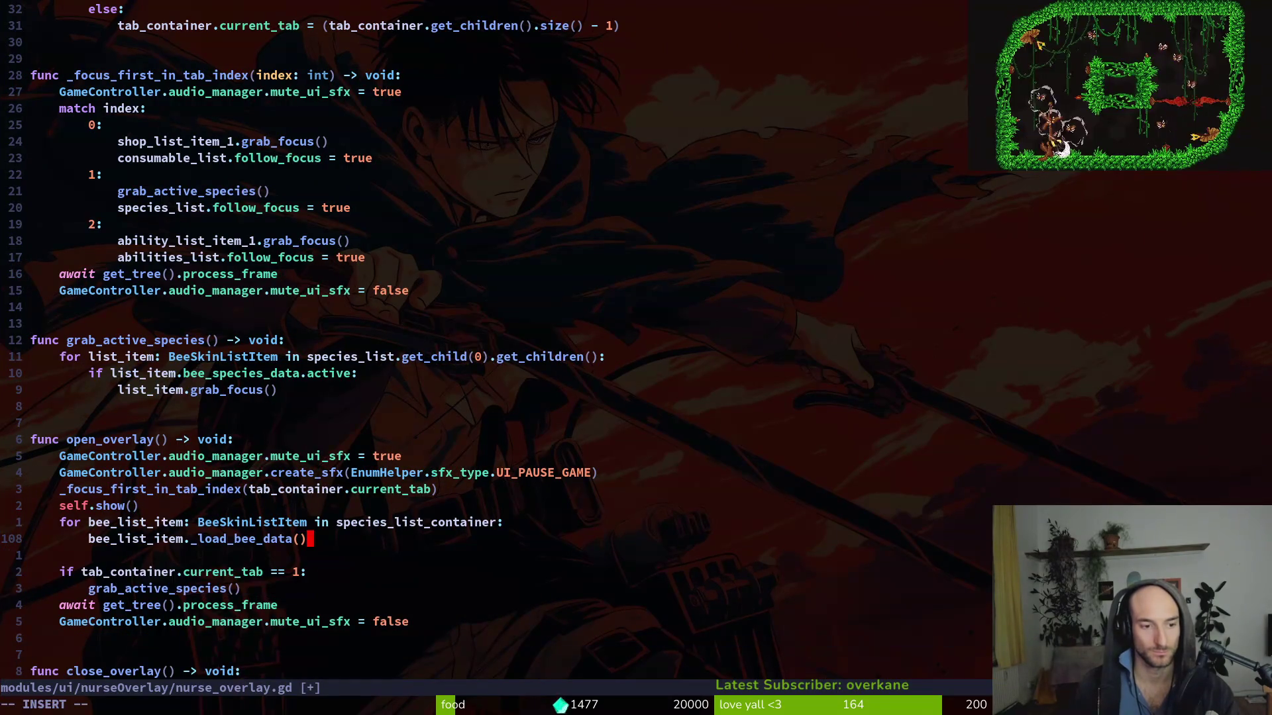
{"action": "key", "text": "Delete"}
{"action": "key", "text": "Escape"}
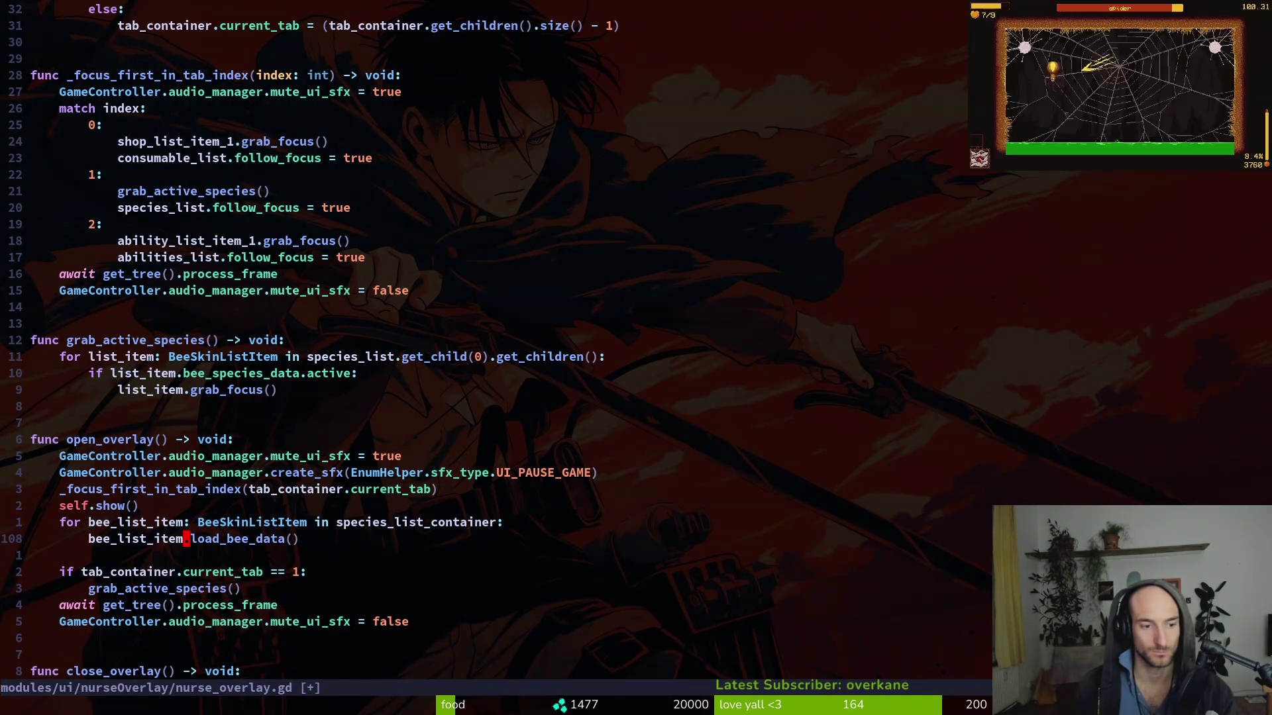
- Jump to the BeeSkinListItem definition and rename the _ready call to load_bee_data
{"action": "key", "text": "w"}
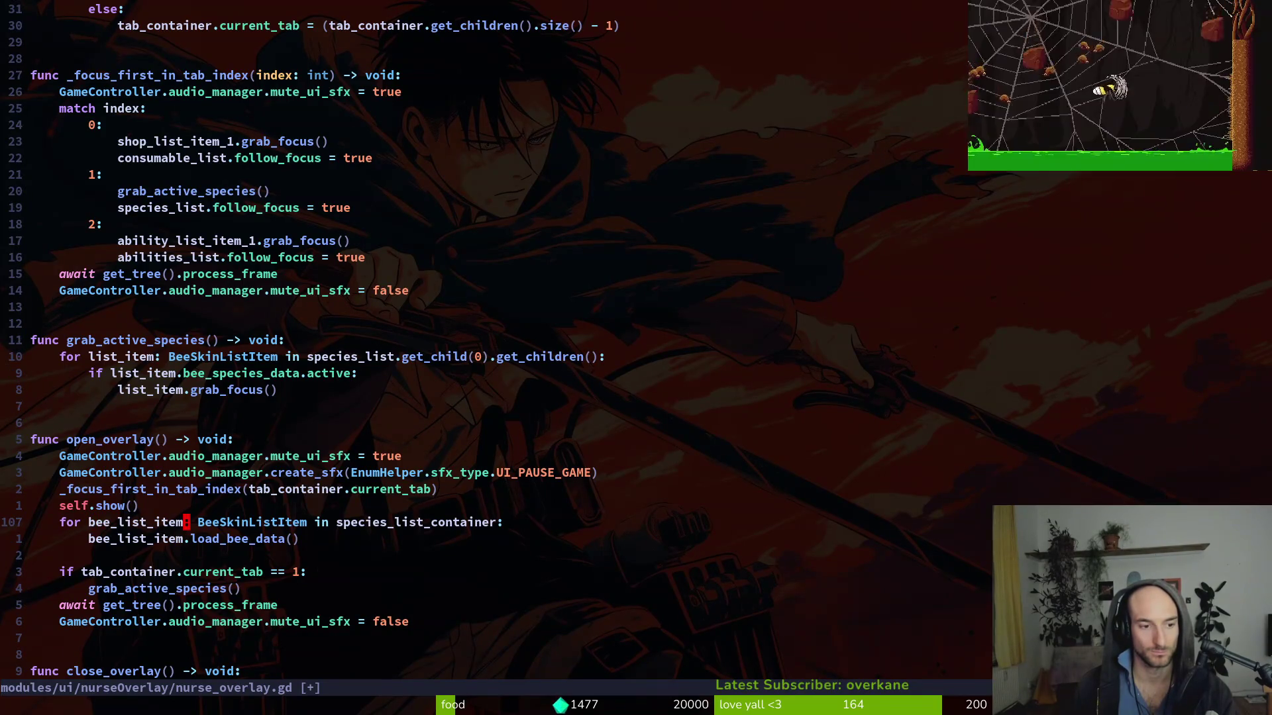
{"action": "key", "text": "g"}
{"action": "key", "text": "d"}
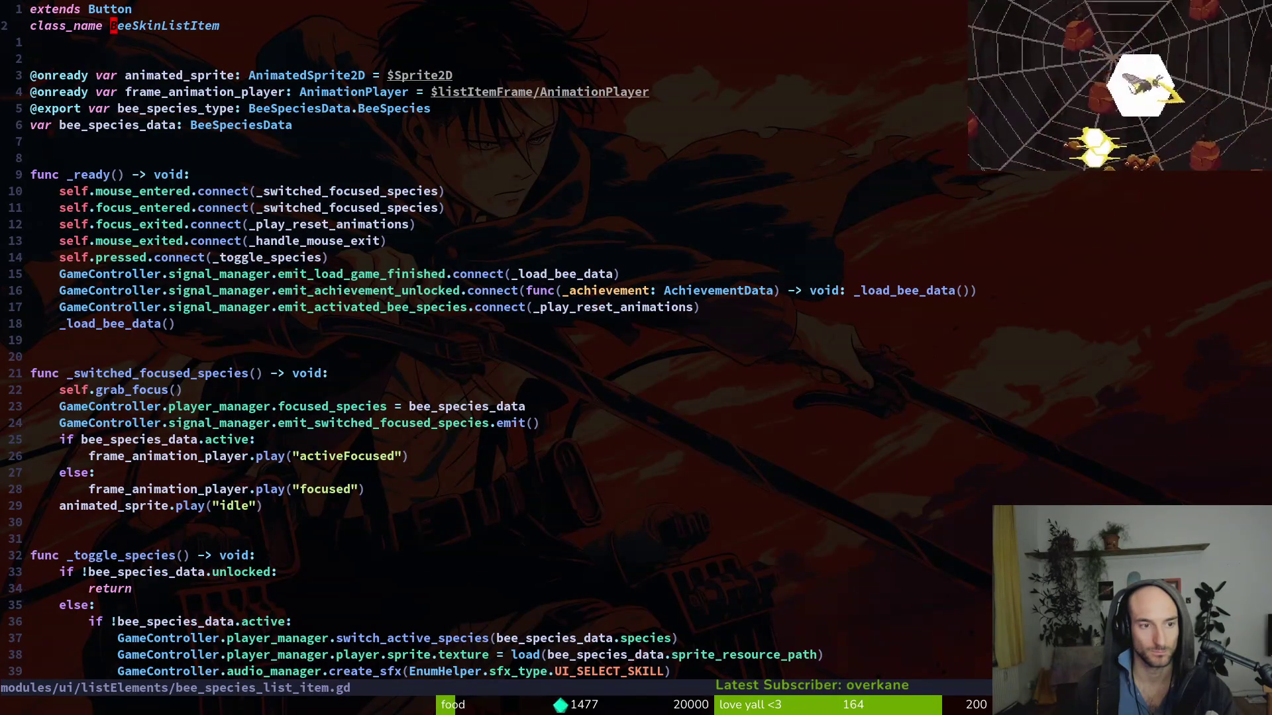
{"action": "left_click", "coordinate": [113, 108]}
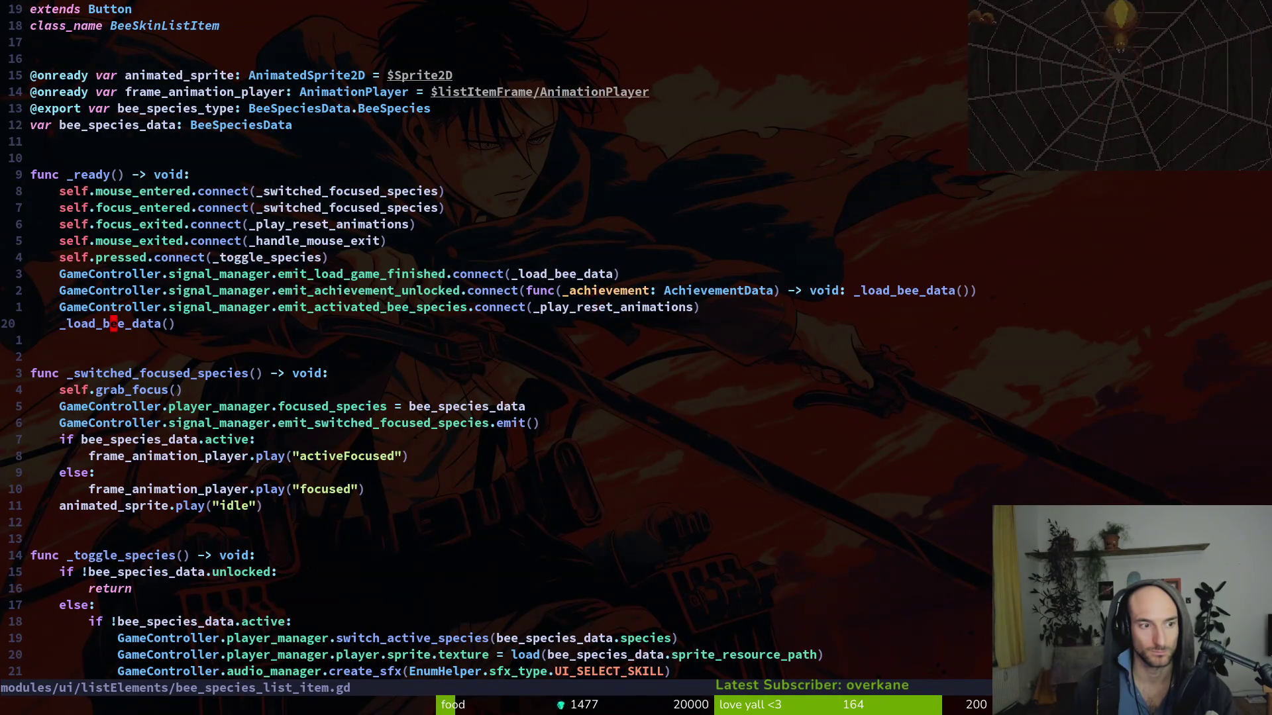
{"action": "key", "text": "x"}
{"action": "key", "text": "k"}
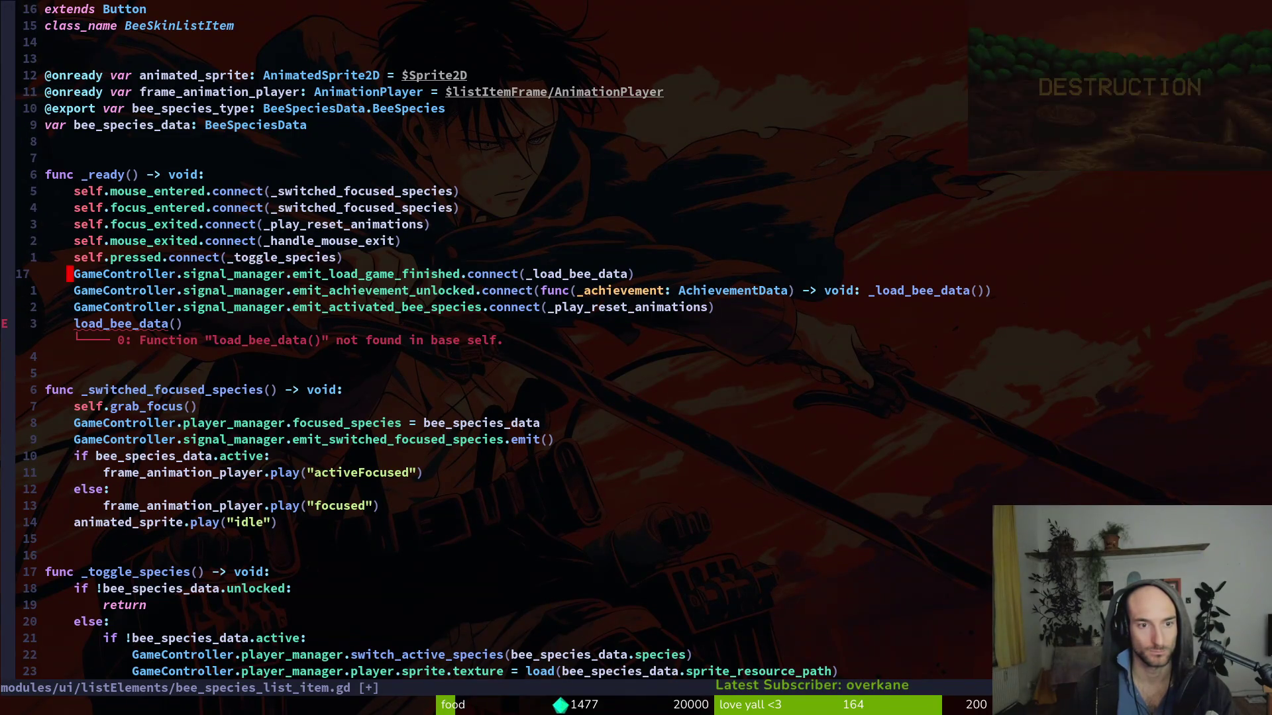
- Rename the _load_bee_data function definition to load_bee_data
{"action": "key", "text": "ctrl+d"}
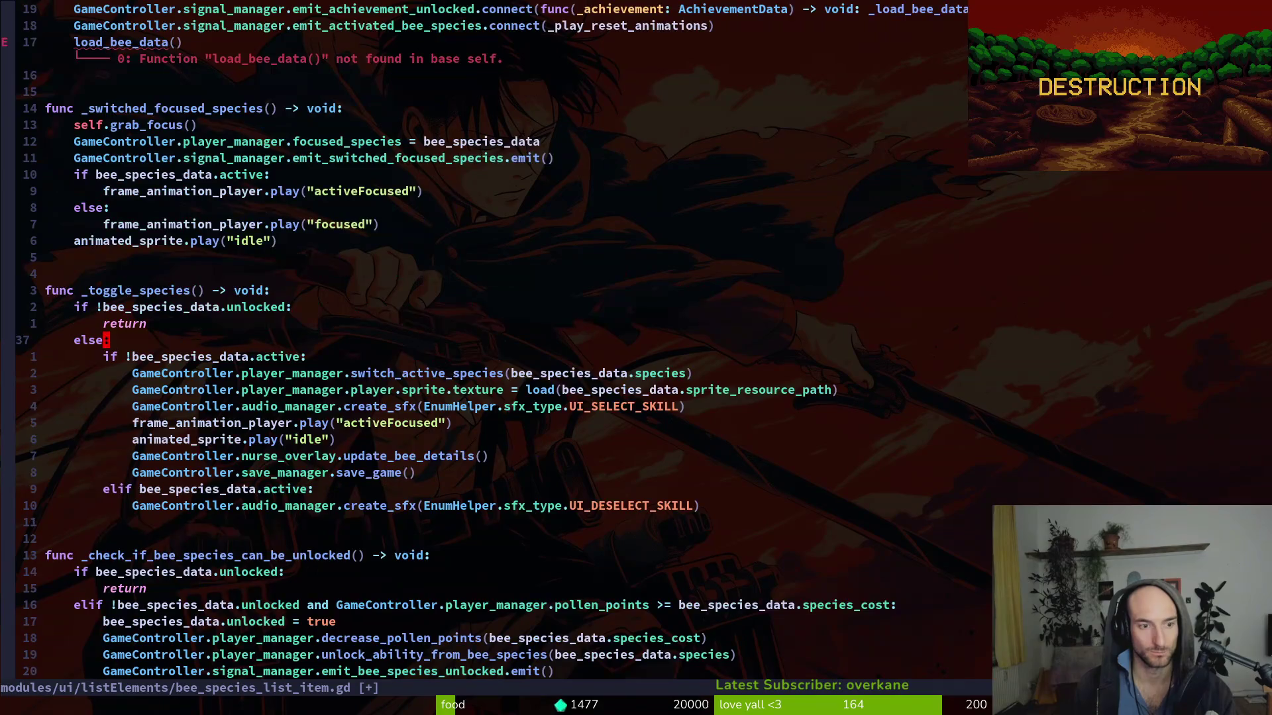
{"action": "key", "text": "ctrl+d"}
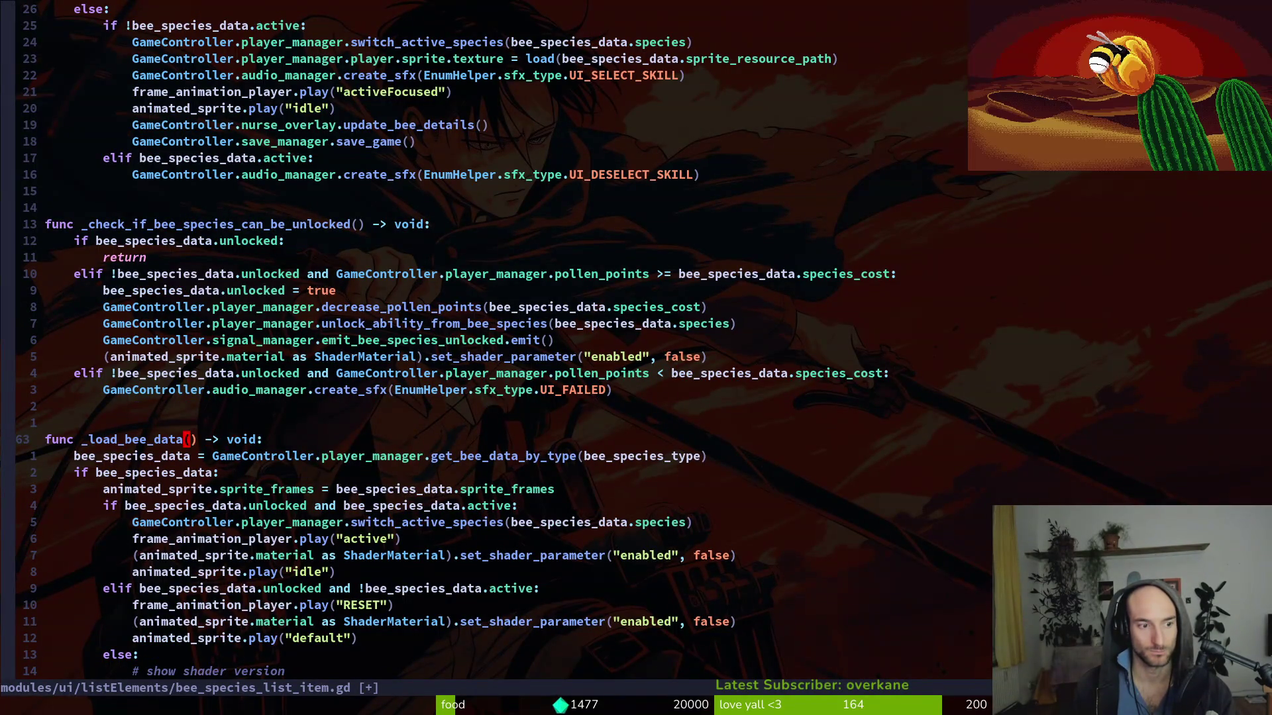
{"action": "key", "text": "x"}
{"action": "key", "text": "h"}
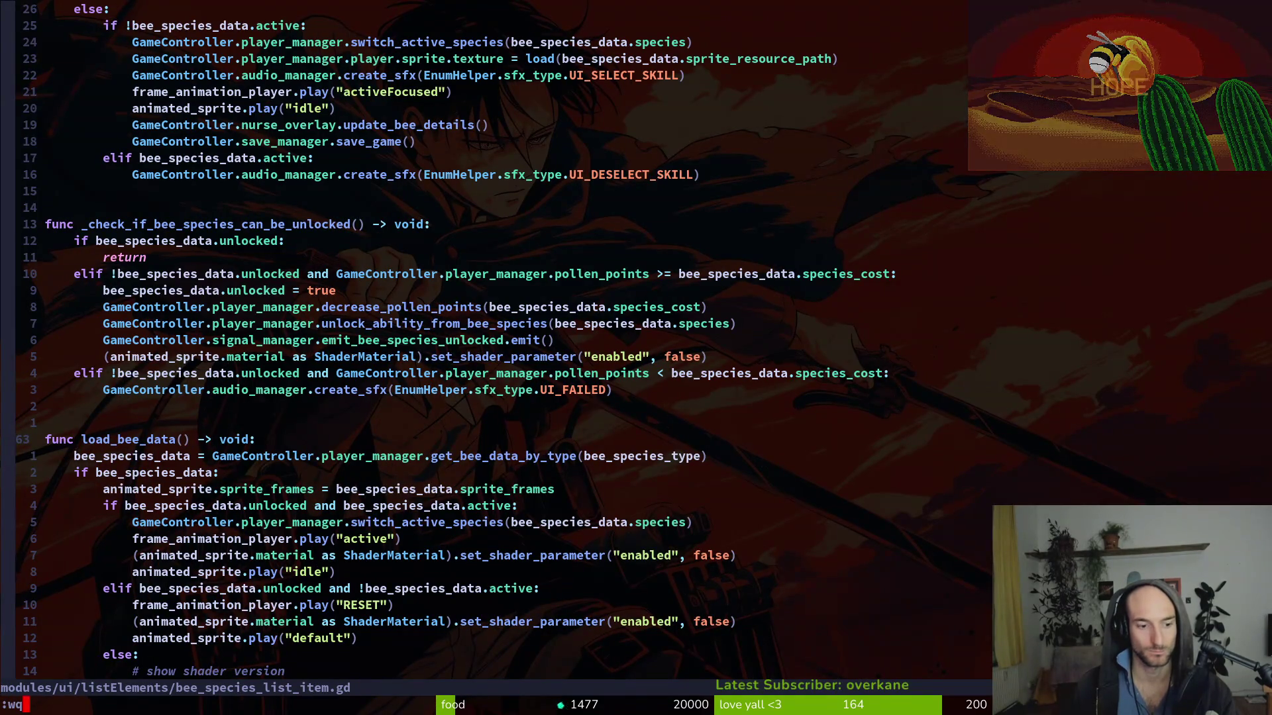
{"action": "key", "text": "ctrl+o"}
- Fix the achievement callback to call load_bee_data and save bee_species_list_item.gd
{"action": "key", "text": "ctrl+i"}
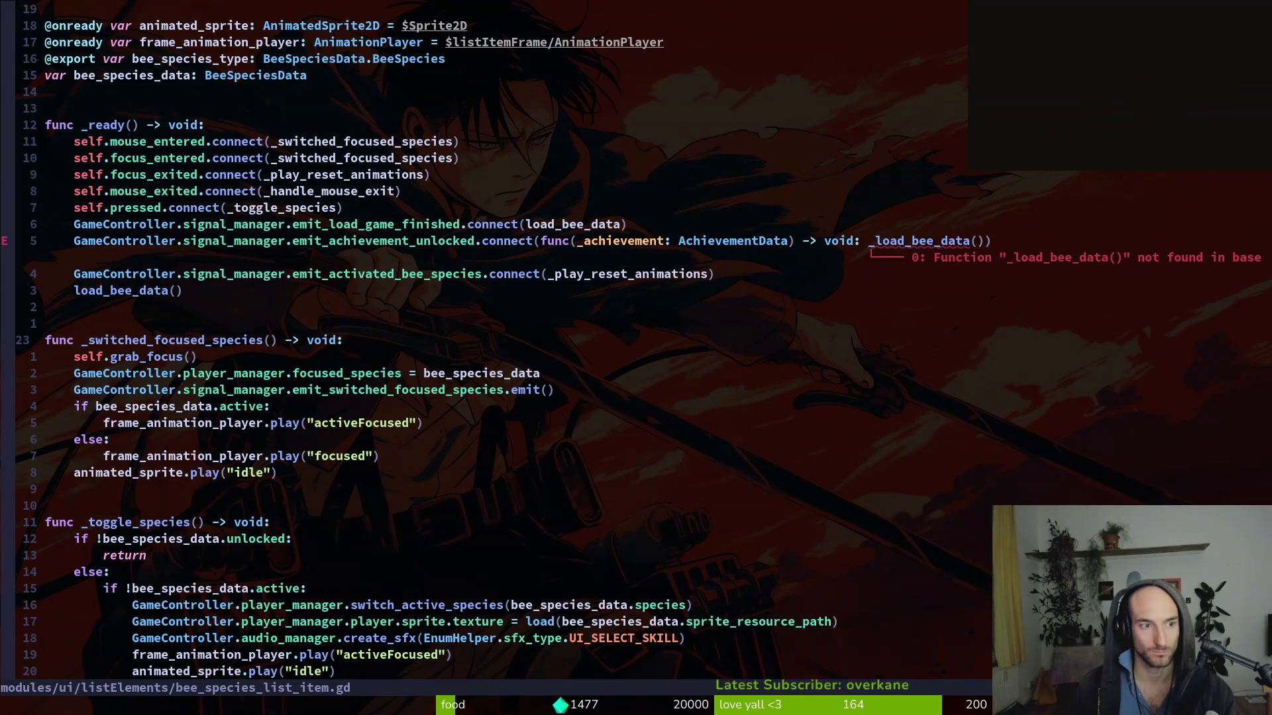
{"action": "key", "text": "j"}
{"action": "key", "text": "dollar"}
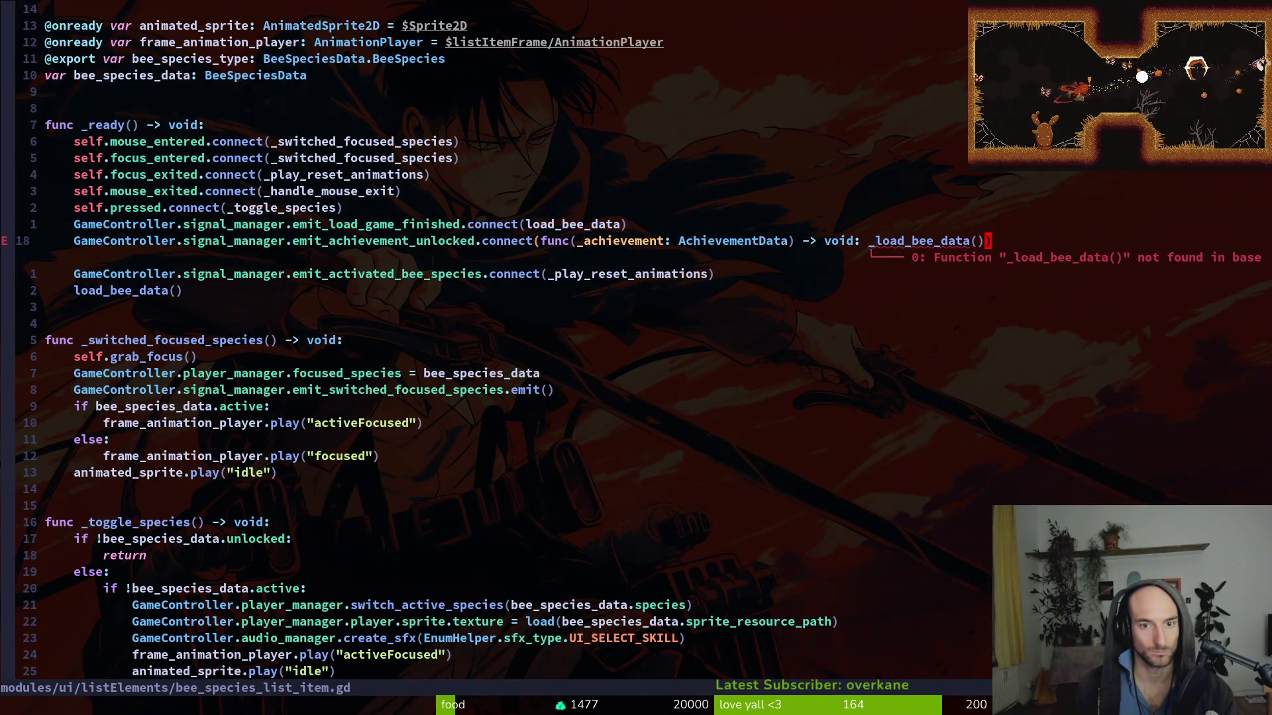
{"action": "type", "text": ":w"}
{"action": "key", "text": "Return"}
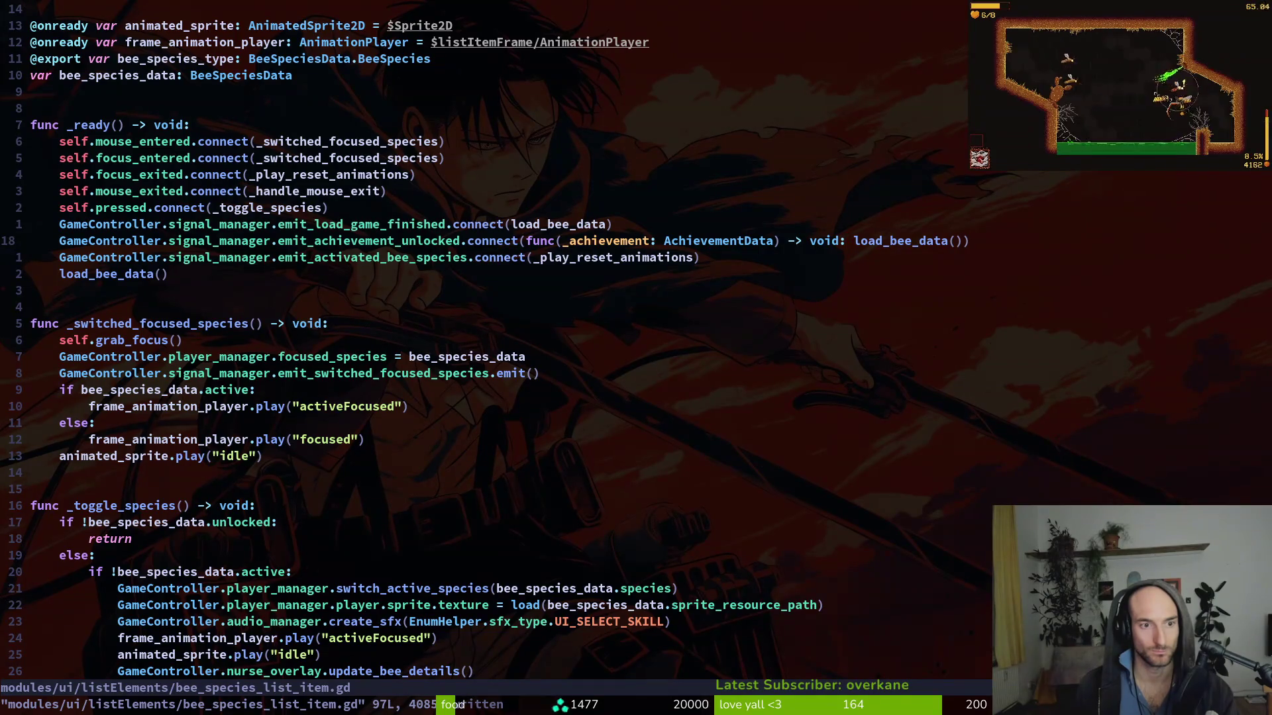
- Save nurse_overlay.gd and run the game with F5
{"action": "key", "text": "Escape"}
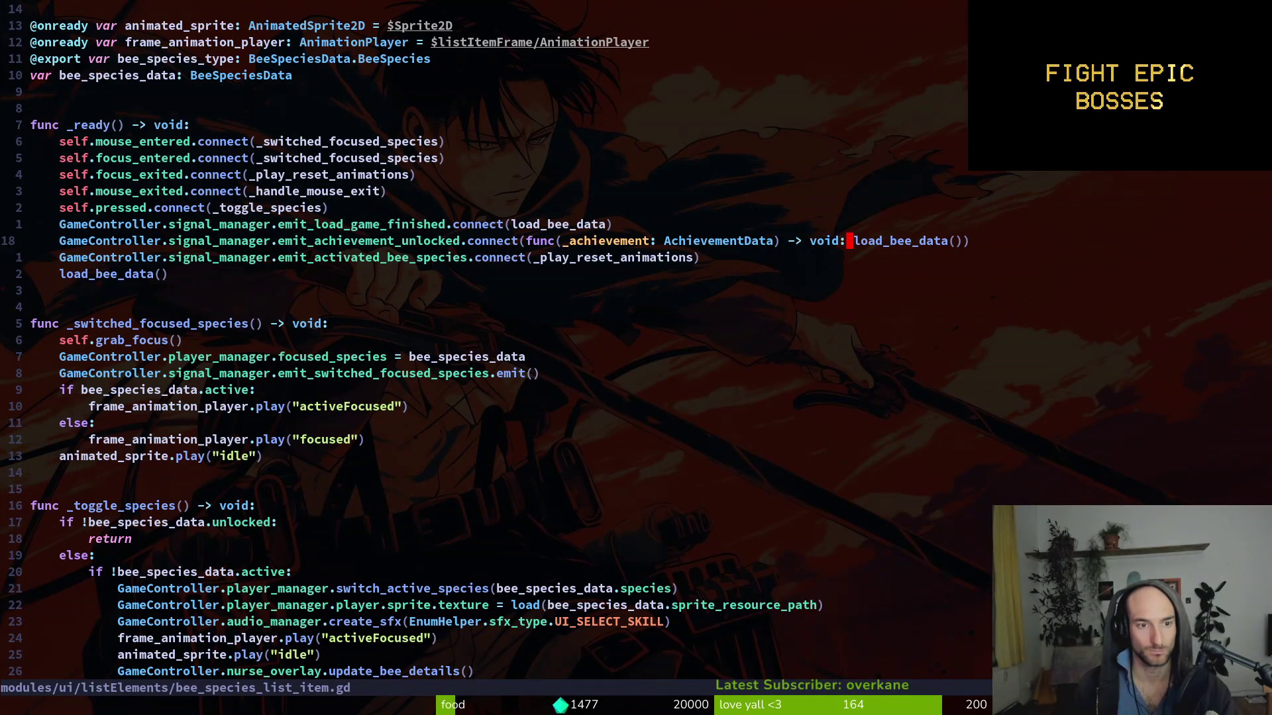
{"action": "key", "text": "shift+v"}
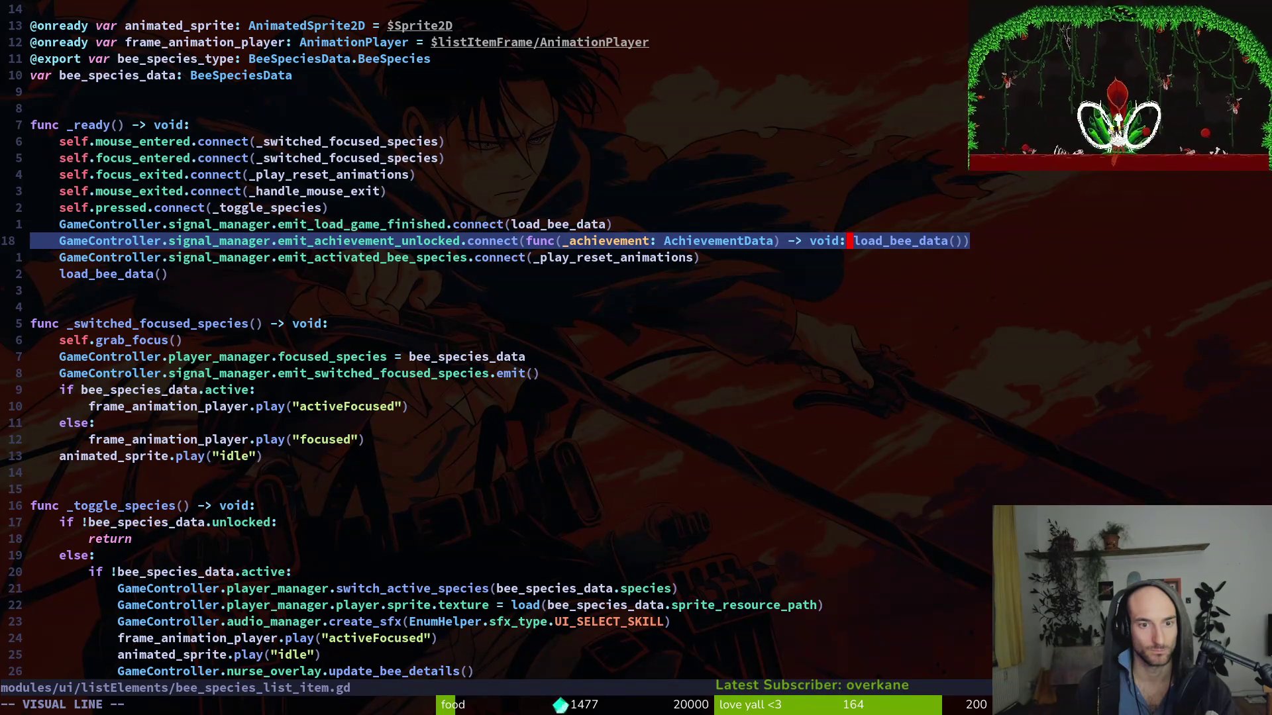
{"action": "key", "text": "Escape"}
{"action": "type", "text": ":wq"}
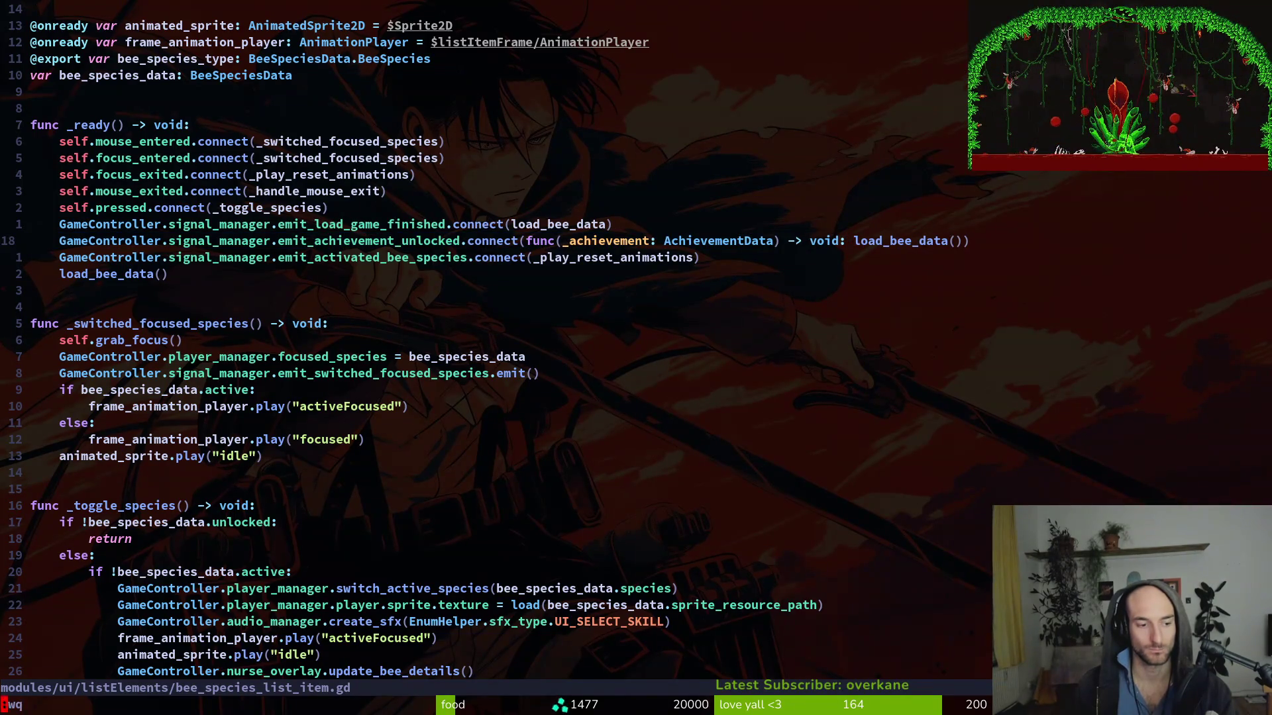
{"action": "key", "text": "Return"}
{"action": "key", "text": "Return"}
{"action": "type", "text": ":write"}
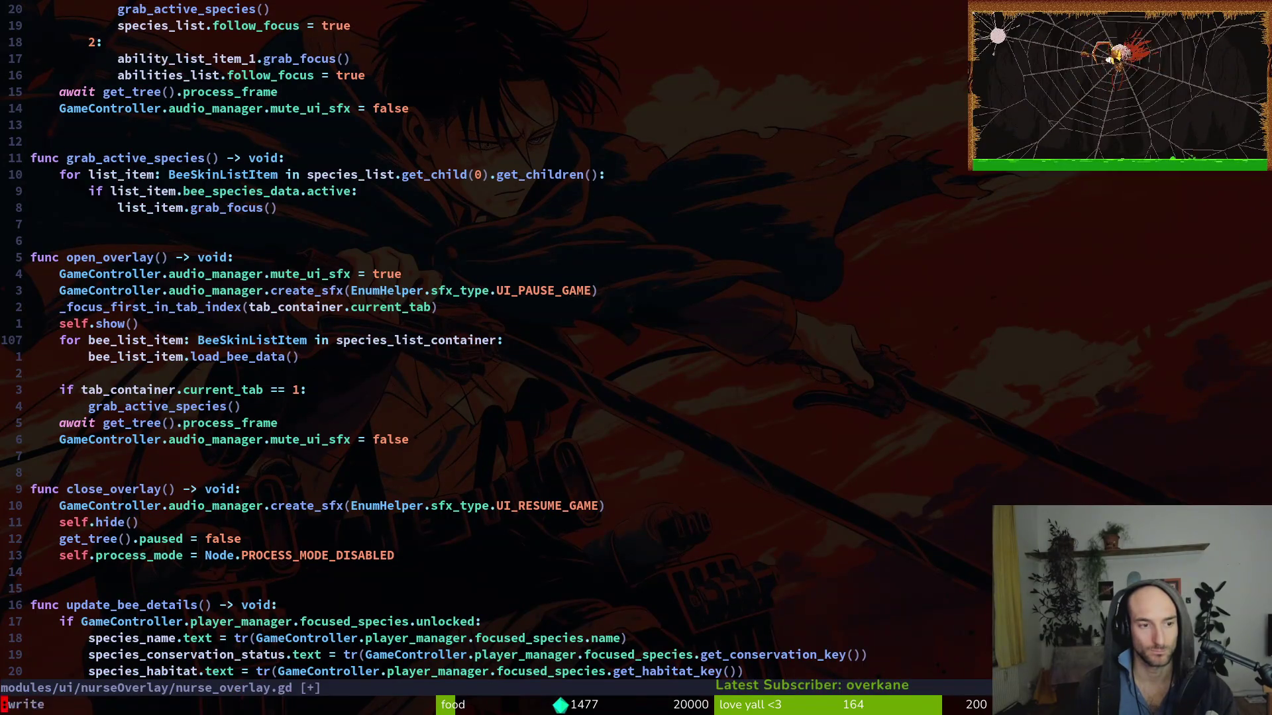
{"action": "key", "text": "alt+Tab"}
{"action": "key", "text": "F5"}
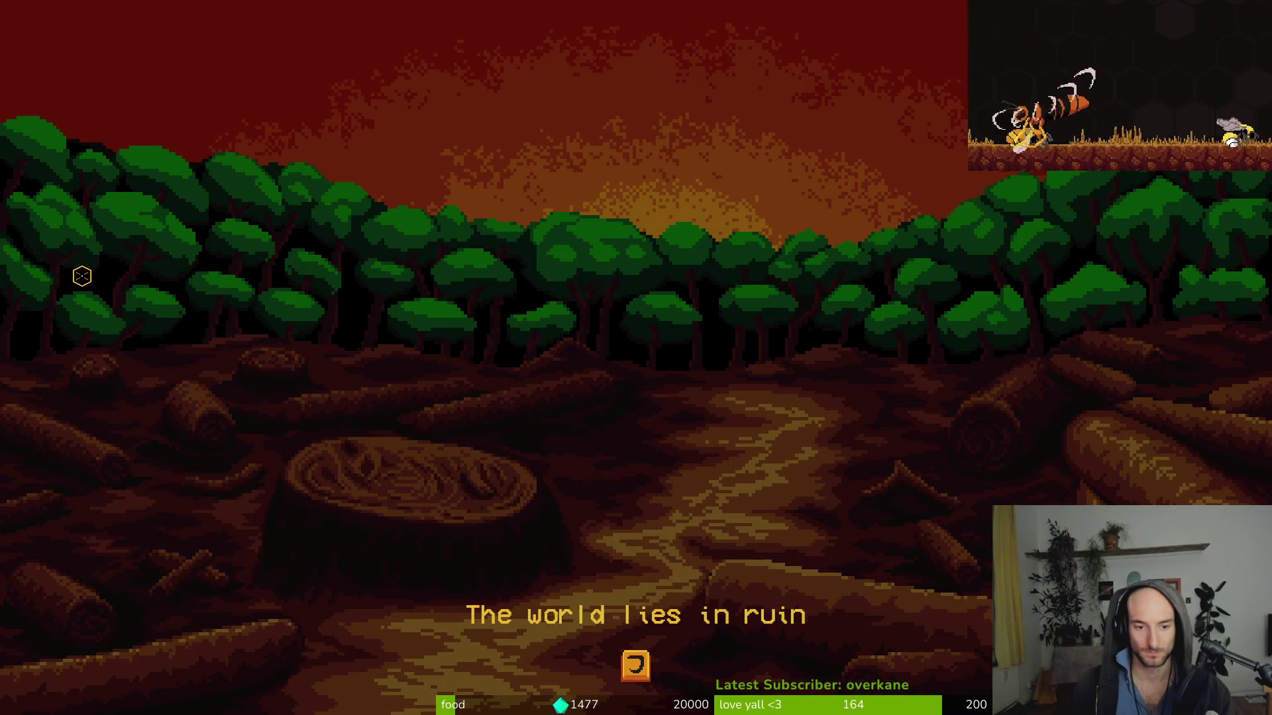
- Advance the intro dialogues, completing the meet queen, meet sensei and storytime quests
{"action": "key", "text": "e"}
{"action": "key", "text": "e"}
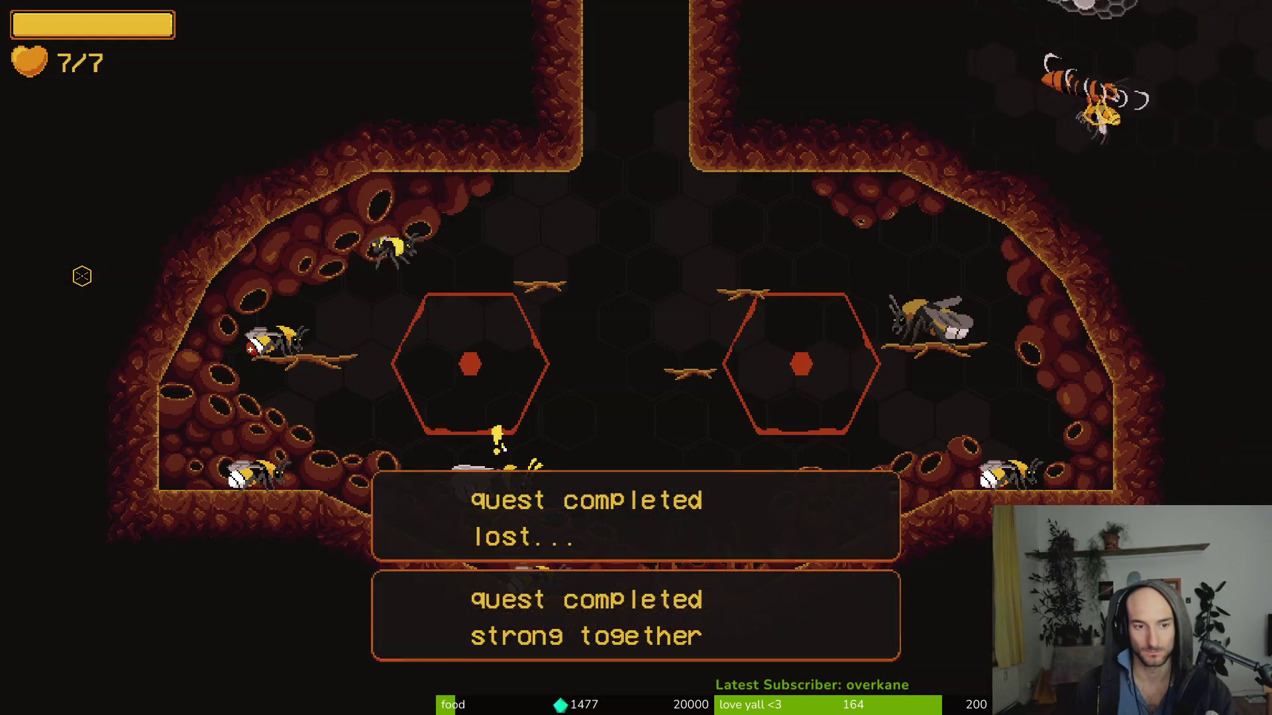
{"action": "key", "text": "e"}
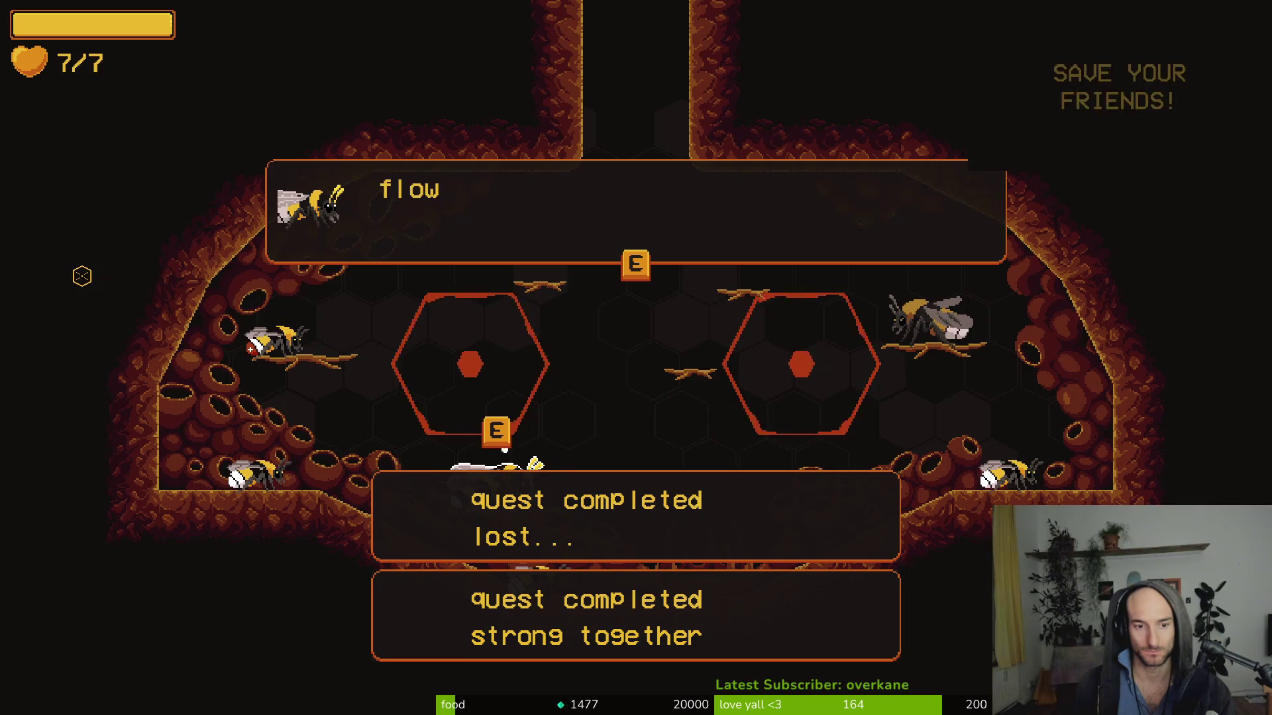
{"action": "key", "text": "e"}
{"action": "key", "text": "e"}
{"action": "key", "text": "e"}
{"action": "key", "text": "e"}
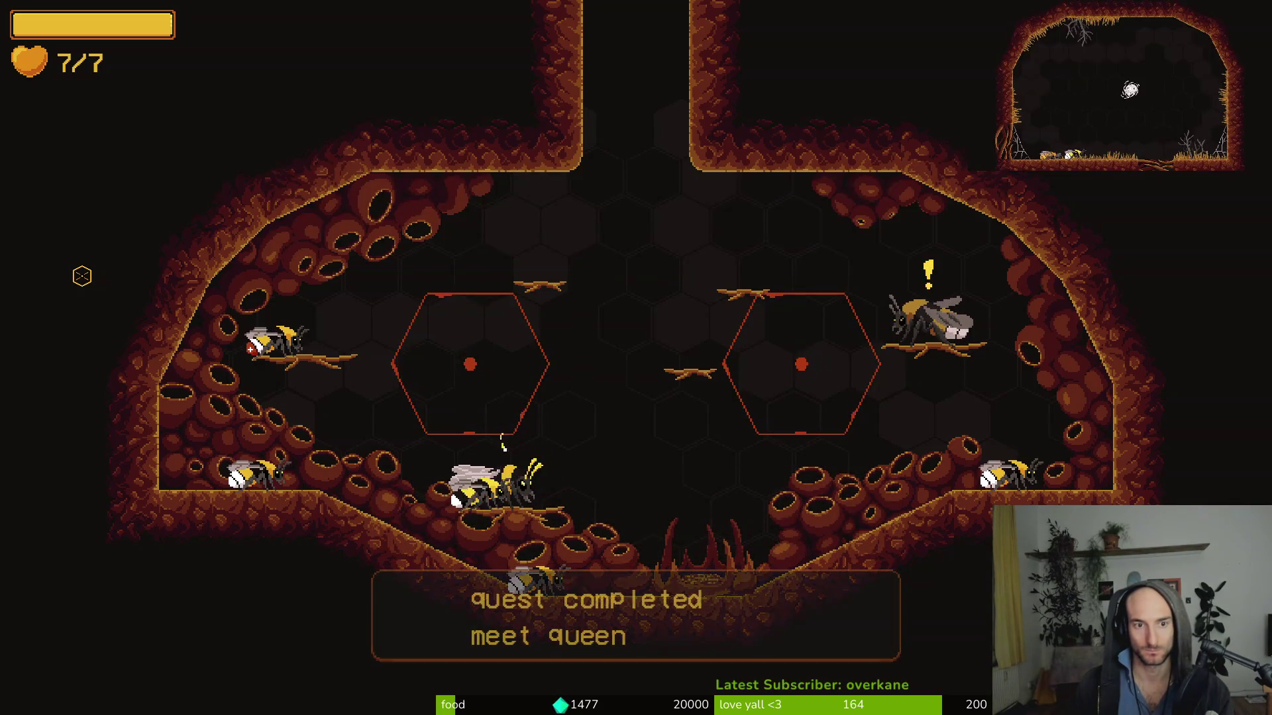
{"action": "key", "text": "e"}
{"action": "key", "text": "e"}
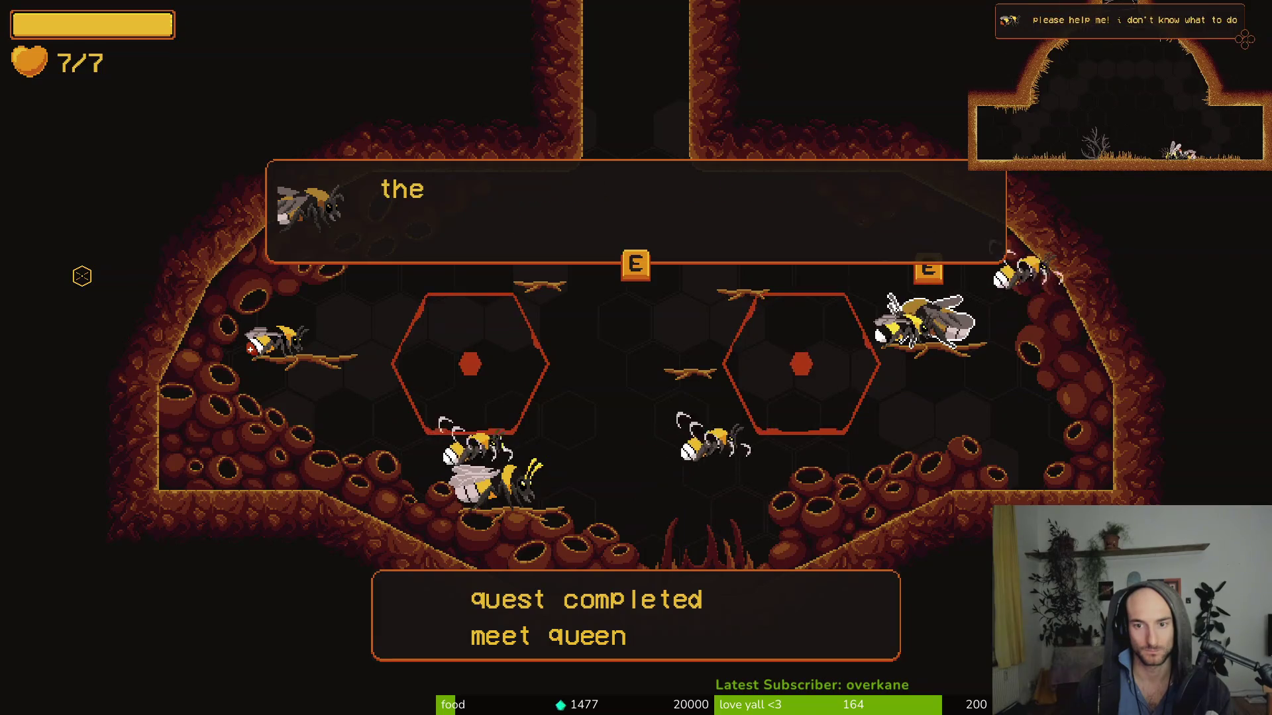
{"action": "key", "text": "e"}
{"action": "key", "text": "e"}
{"action": "key", "text": "e"}
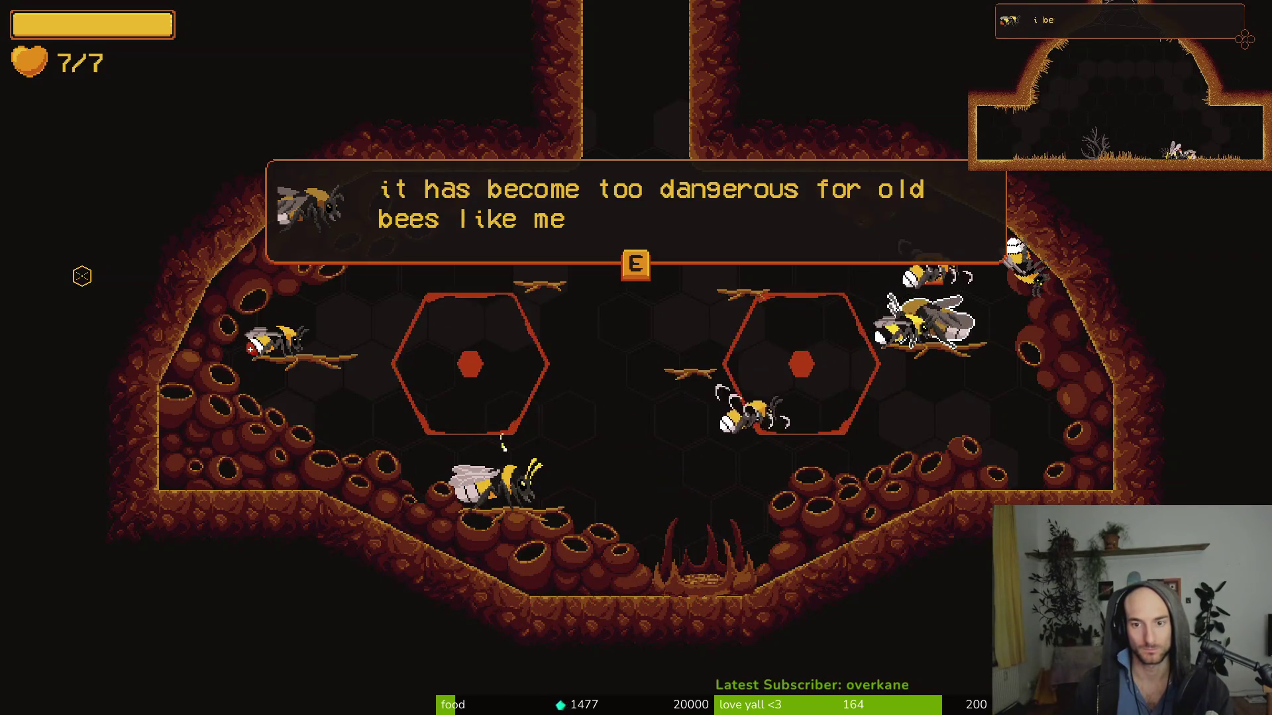
{"action": "key", "text": "e"}
{"action": "key", "text": "e"}
{"action": "key", "text": "e"}
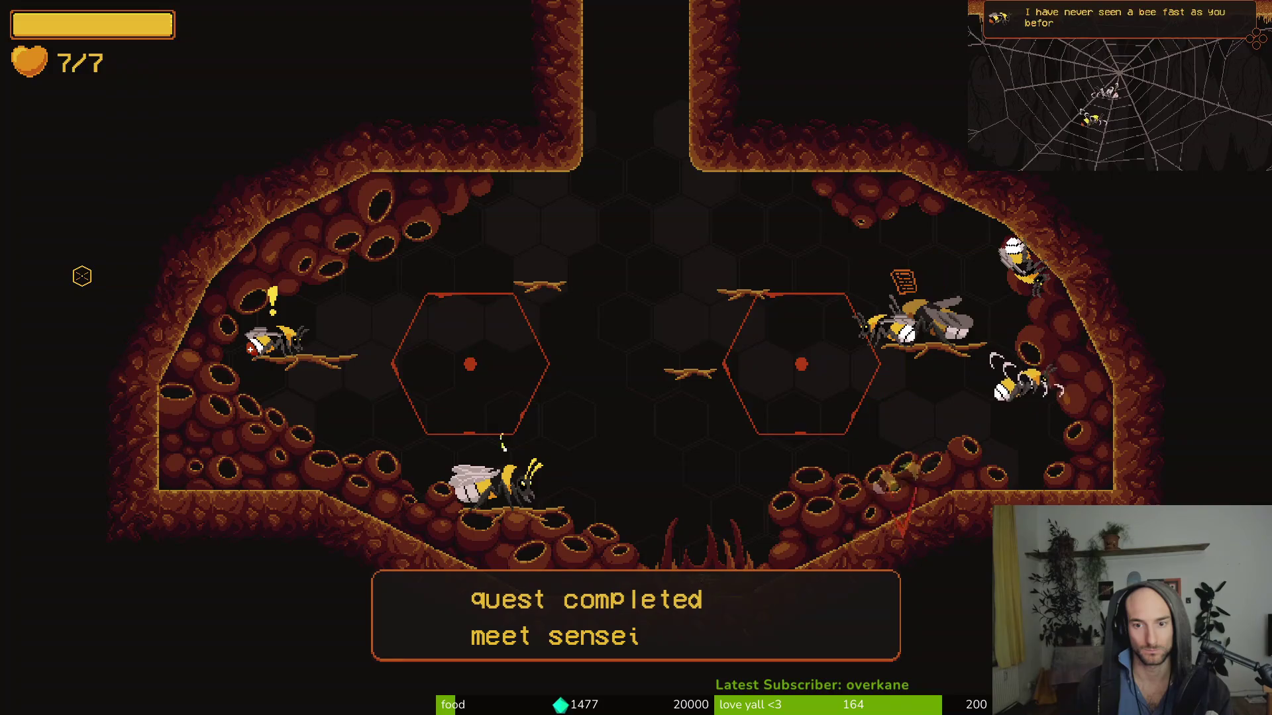
{"action": "key", "text": "e"}
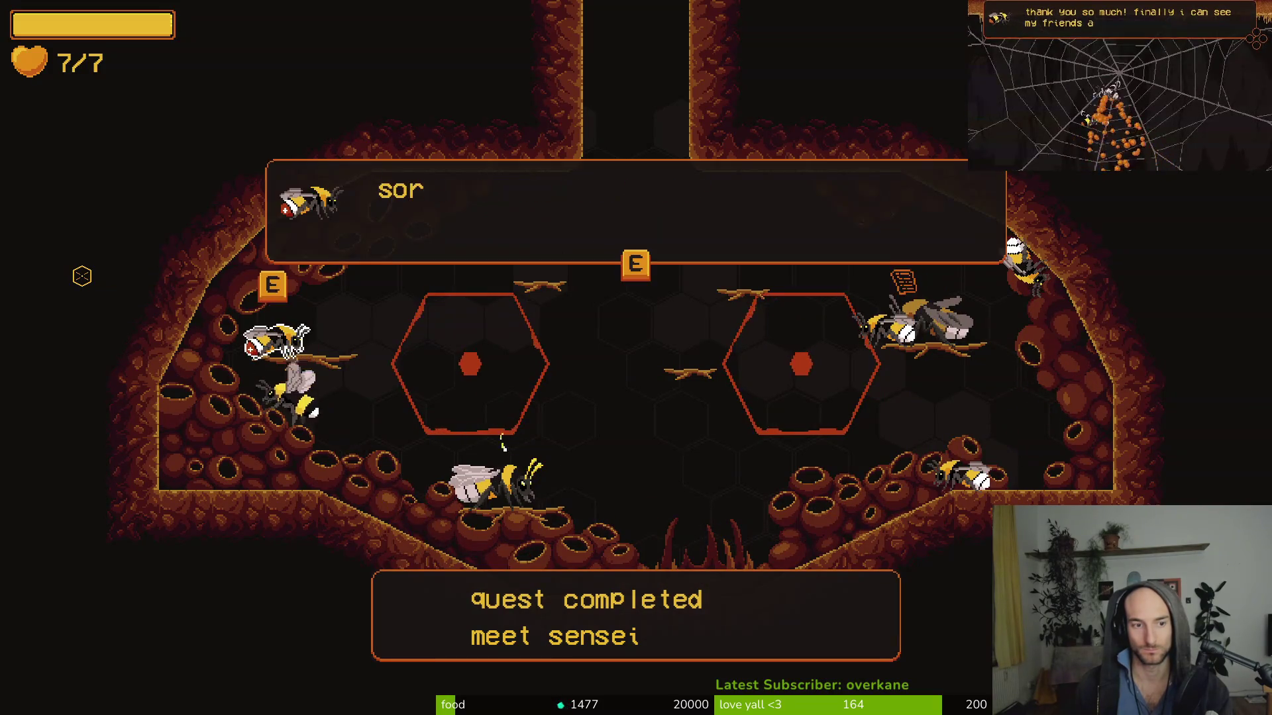
{"action": "key", "text": "e"}
{"action": "key", "text": "e"}
{"action": "key", "text": "e"}
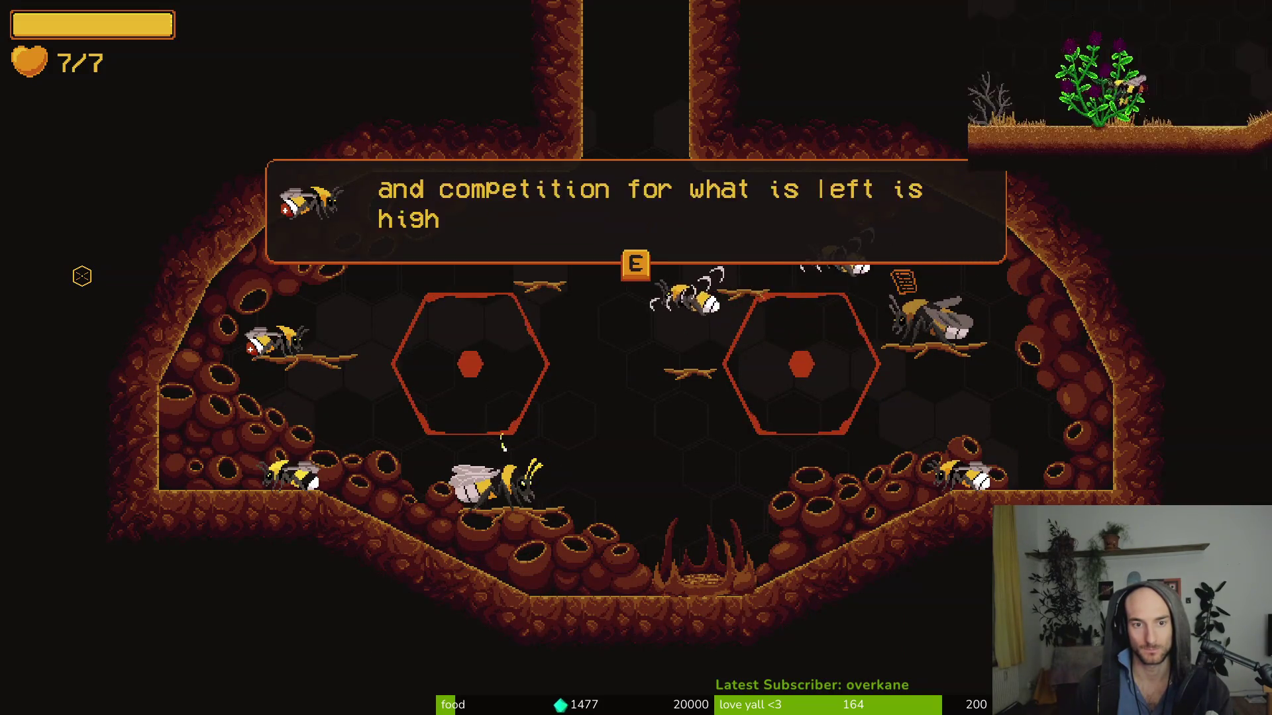
{"action": "key", "text": "e"}
{"action": "key", "text": "e"}
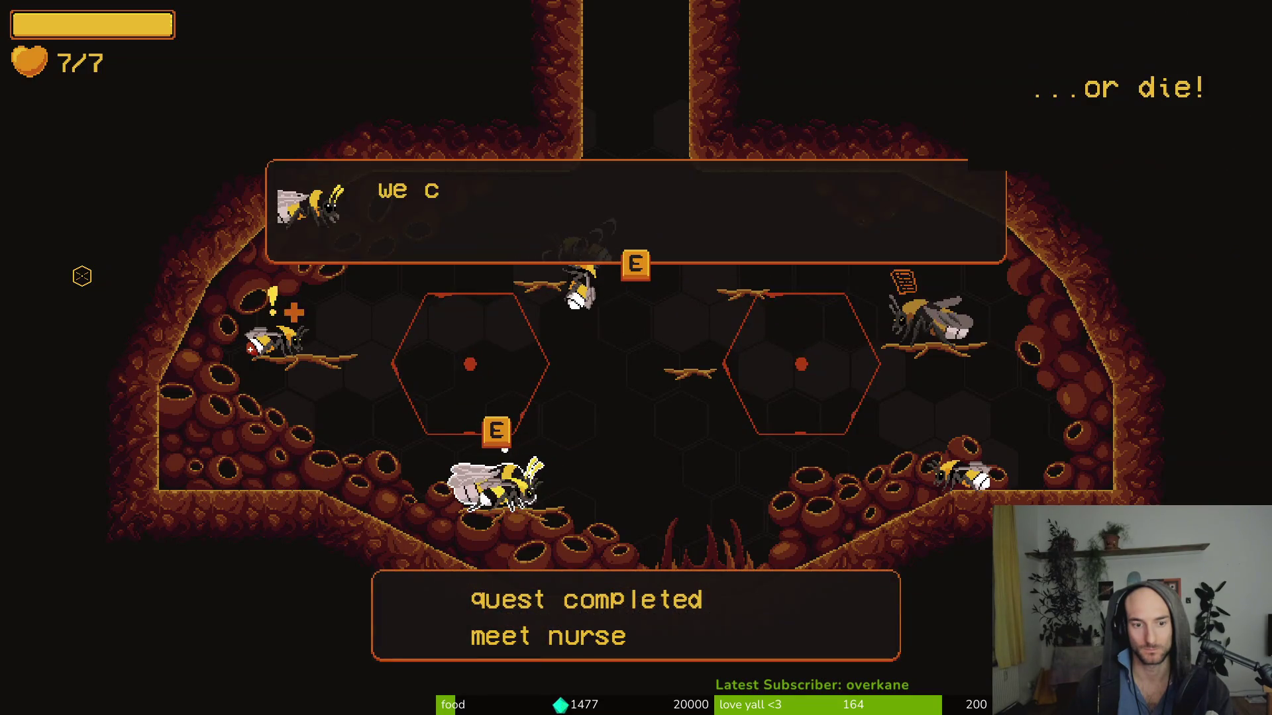
{"action": "key", "text": "e"}
{"action": "key", "text": "e"}
{"action": "key", "text": "e"}
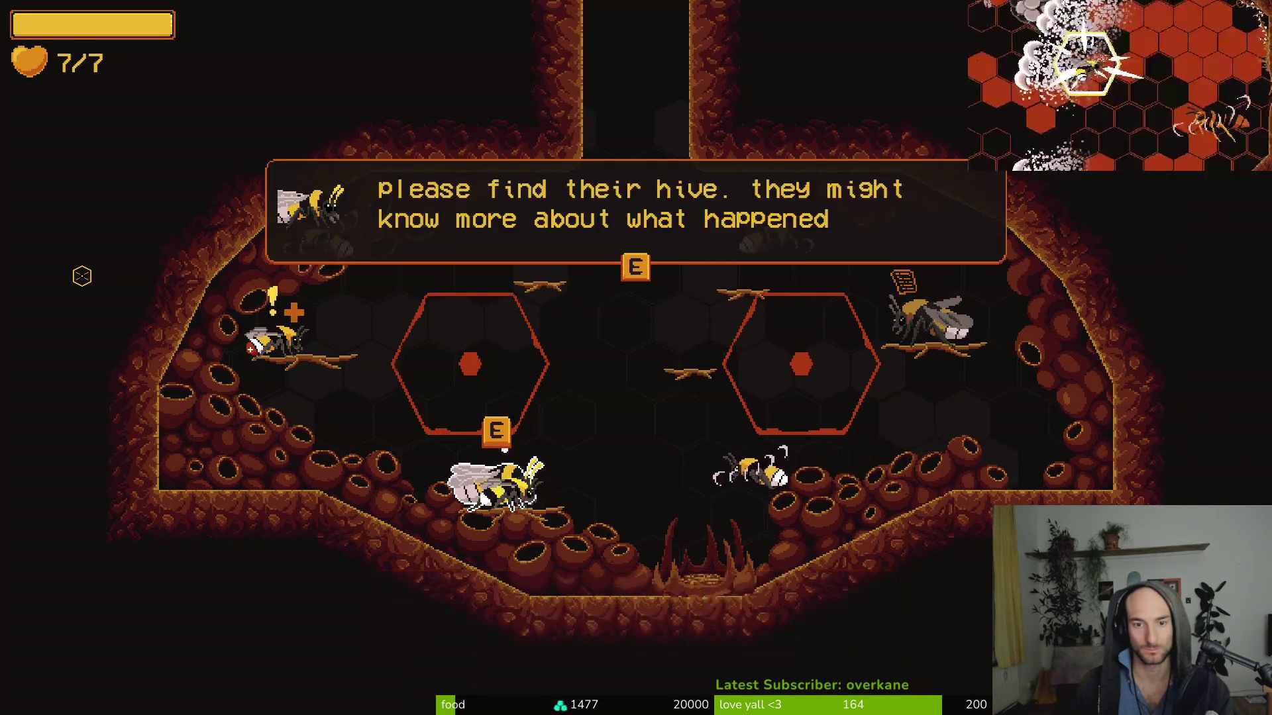
{"action": "key", "text": "e"}
- Dismiss the achievements, toggle the debugging panel, and talk to a hive bee
{"action": "key", "text": "Escape"}
{"action": "key", "text": "Escape"}
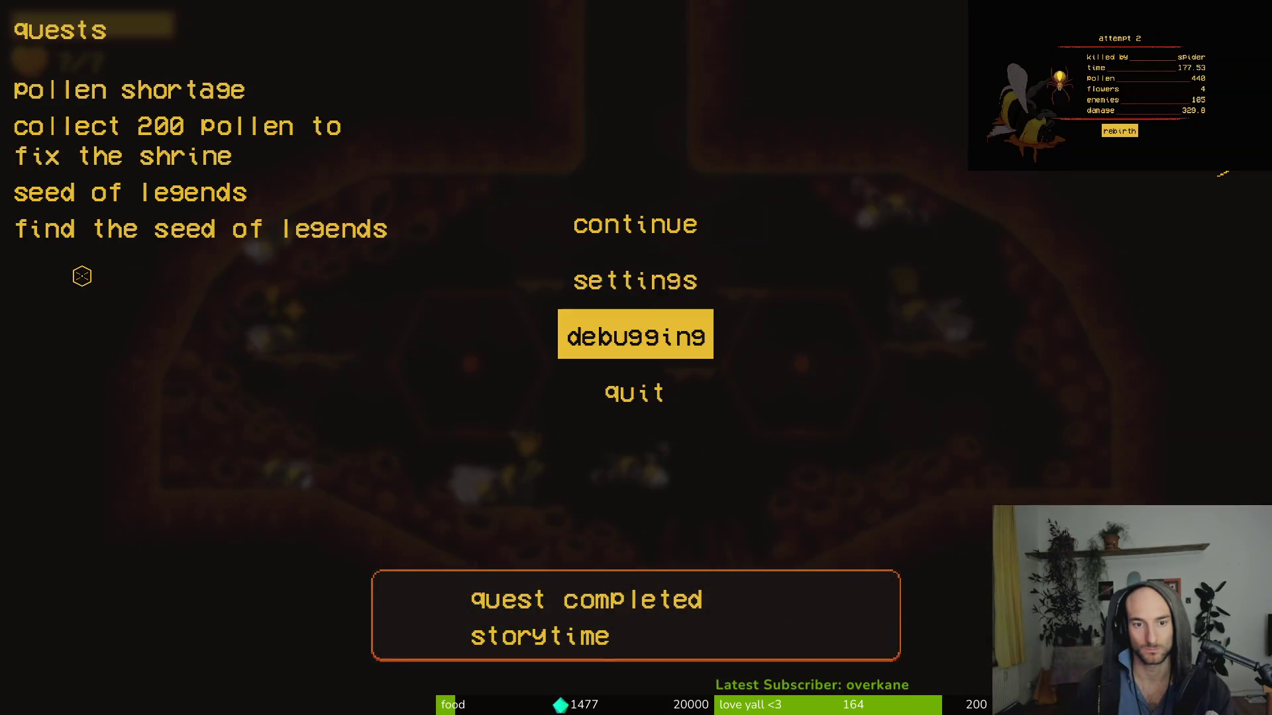
{"action": "key", "text": "Return"}
{"action": "key", "text": "Escape"}
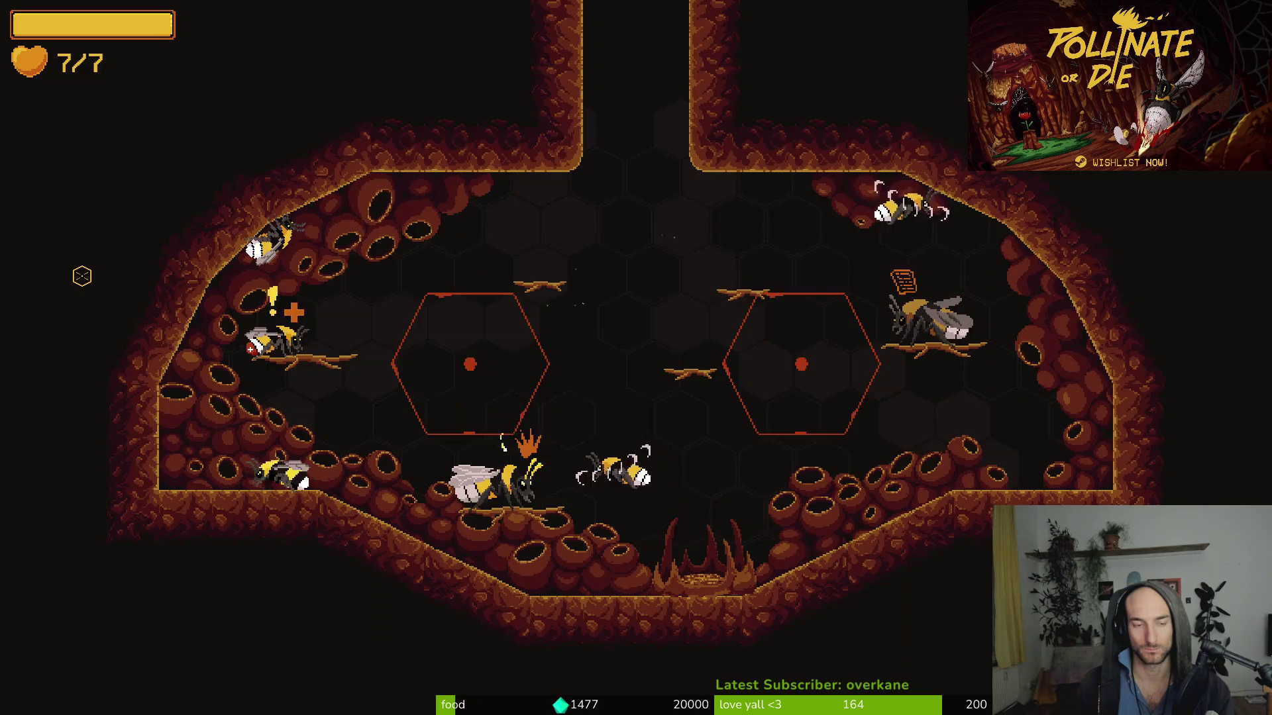
{"action": "key", "text": "e"}
{"action": "key", "text": "Escape"}
{"action": "key", "text": "Escape"}
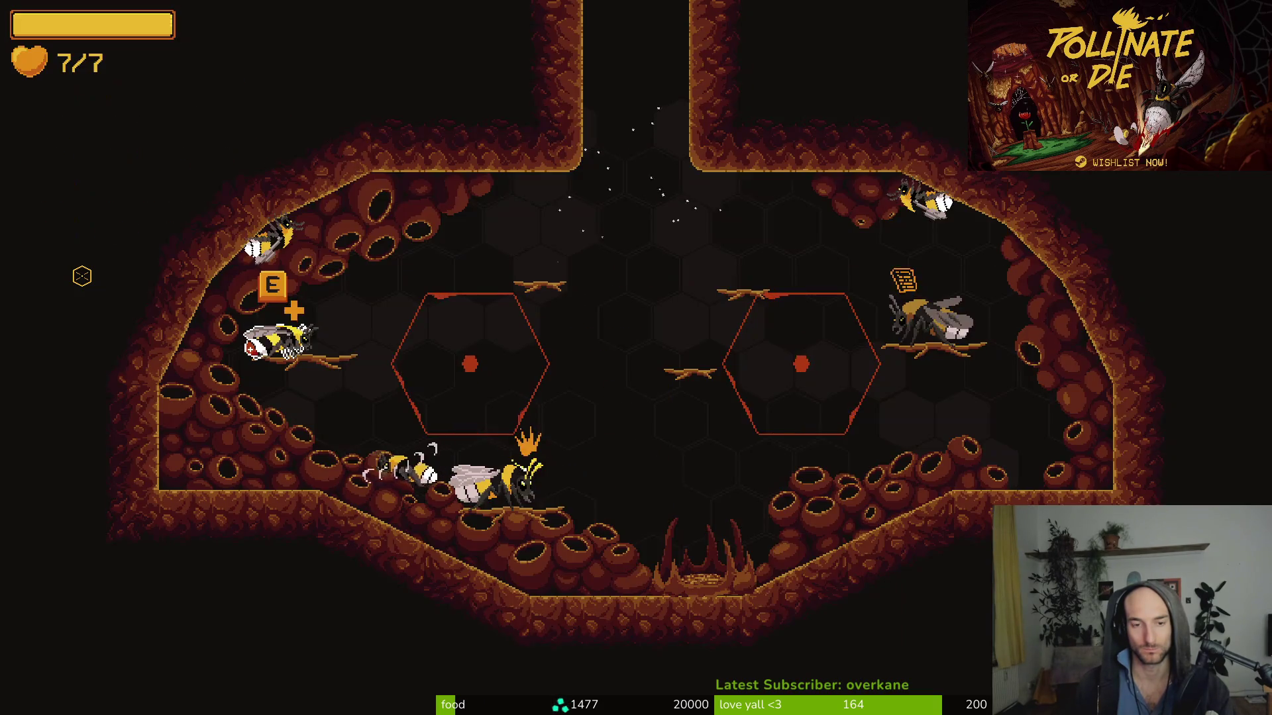
- Trigger the nurse overlay error, stop the debugger, and relaunch into the saved game
{"action": "key", "text": "e"}
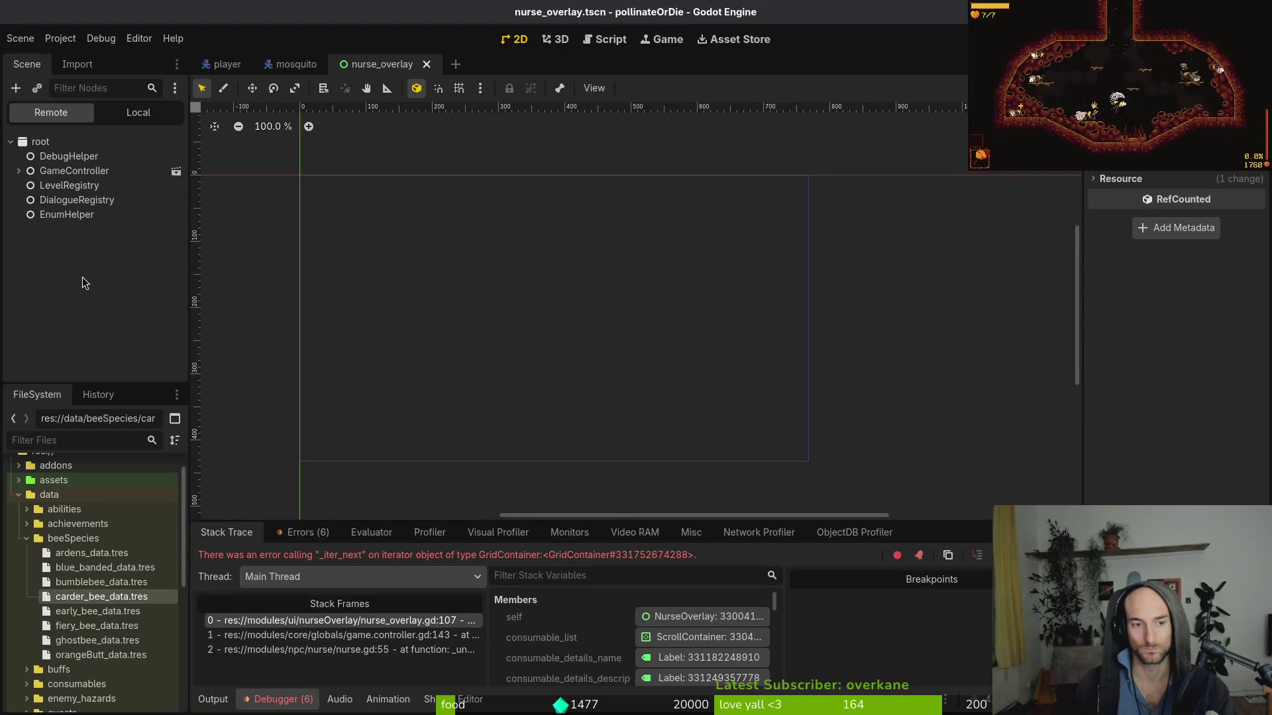
{"action": "key", "text": "F12"}
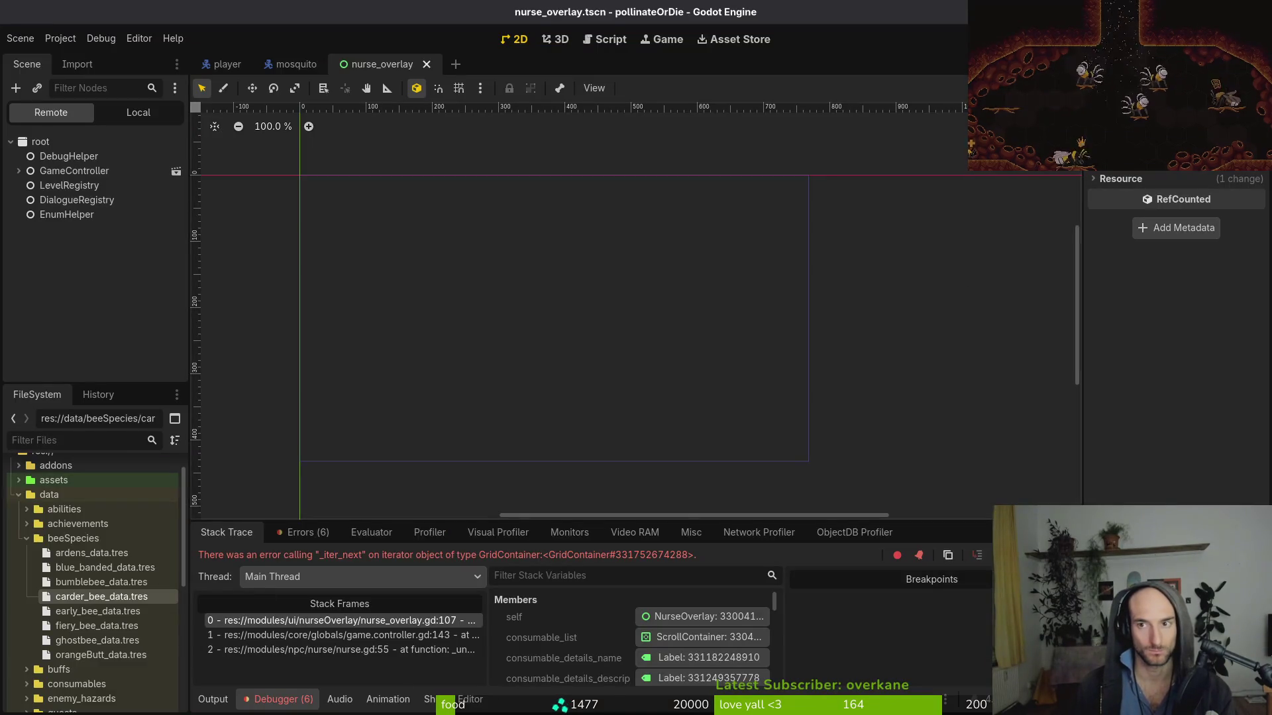
{"action": "key", "text": "F8"}
{"action": "key", "text": "F5"}
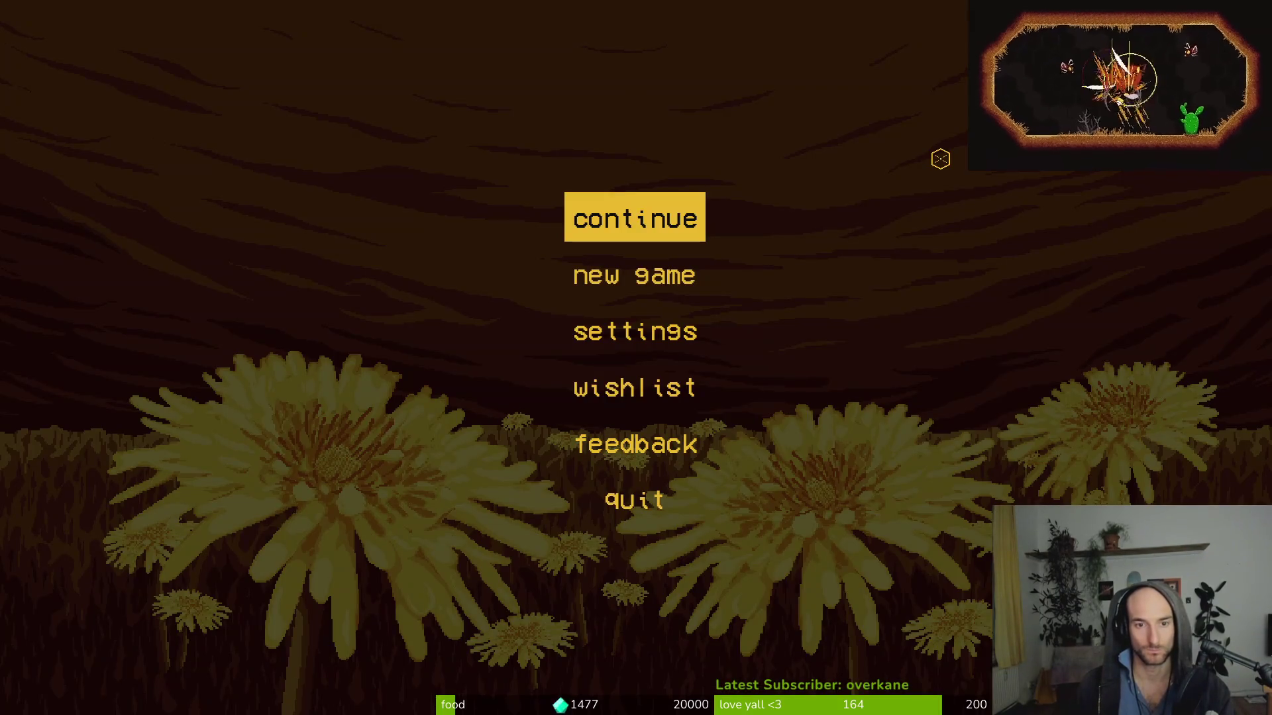
{"action": "key", "text": "Return"}
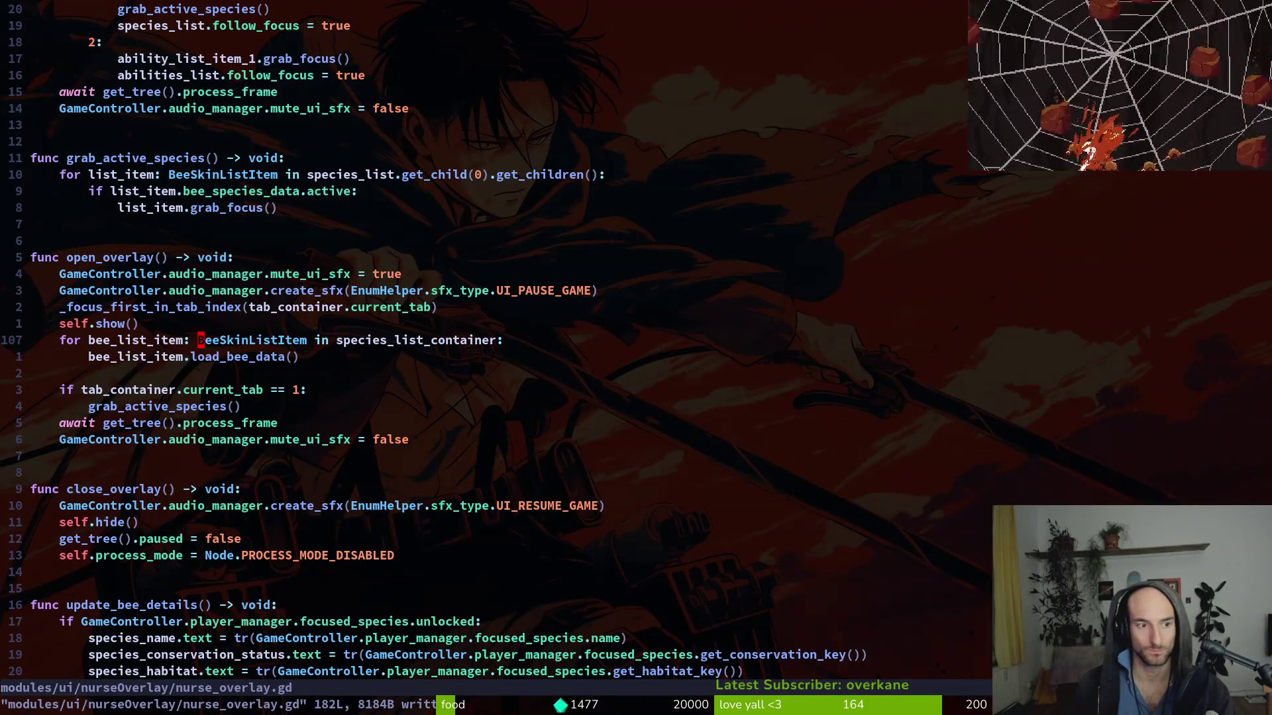
- Append .get_children() to species_list_container on line 107 and relaunch with F5
{"action": "key", "text": "w"}
{"action": "key", "text": "w"}
{"action": "key", "text": "w"}
{"action": "type", "text": "iner.getch"}
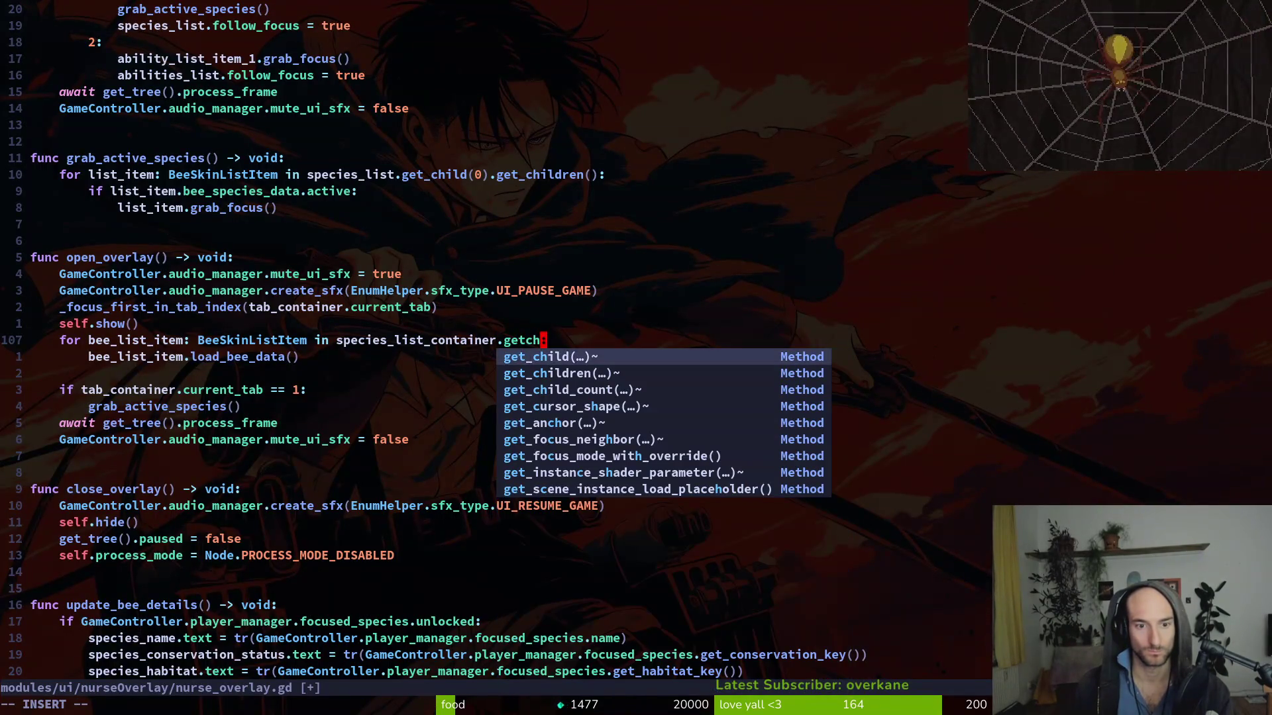
{"action": "key", "text": "Tab"}
{"action": "key", "text": "Return"}
{"action": "key", "text": "alt+Tab"}
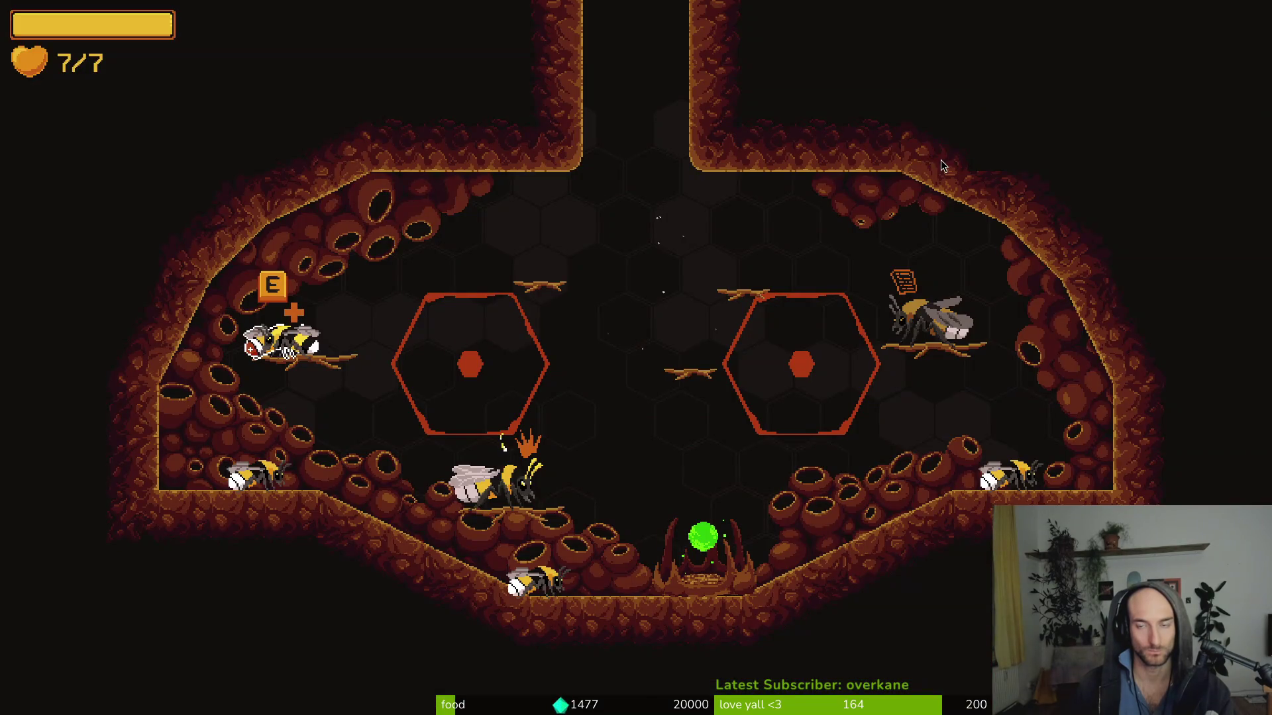
{"action": "key", "text": "F5"}
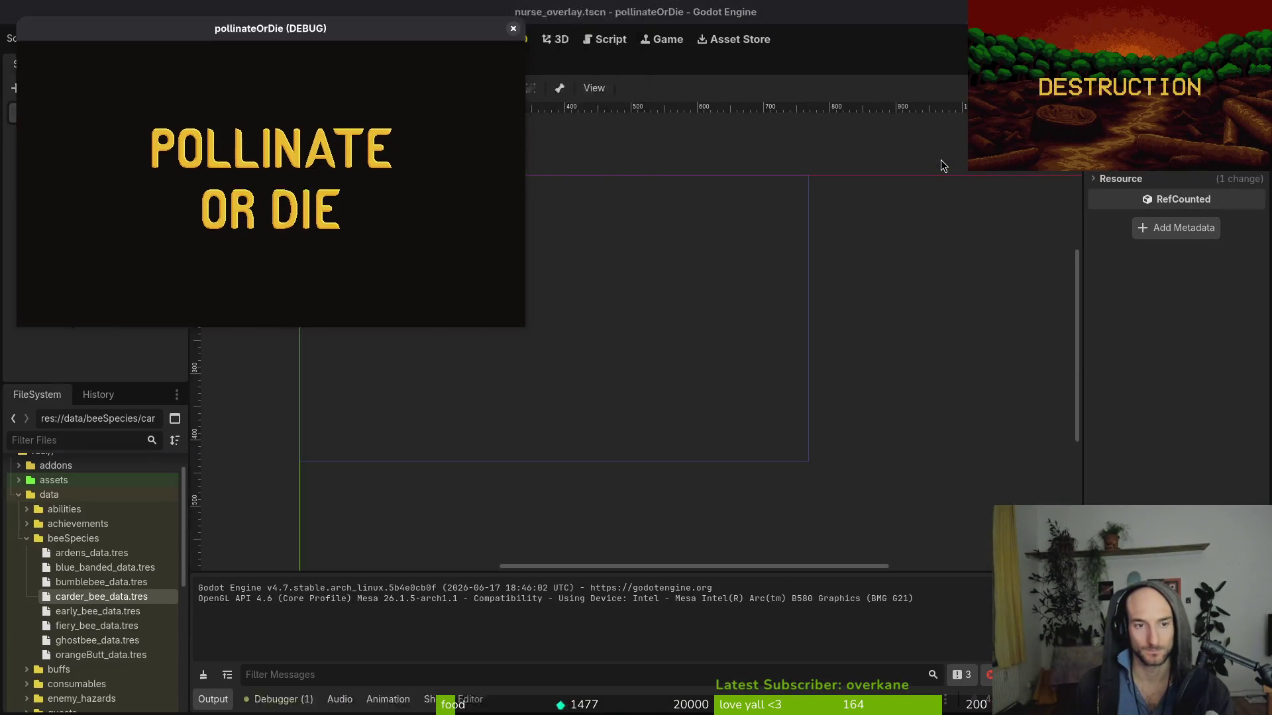
- Enter the level and glance through the species page of the inventory overlay
{"action": "key", "text": "Return"}
{"action": "key", "text": "Tab"}
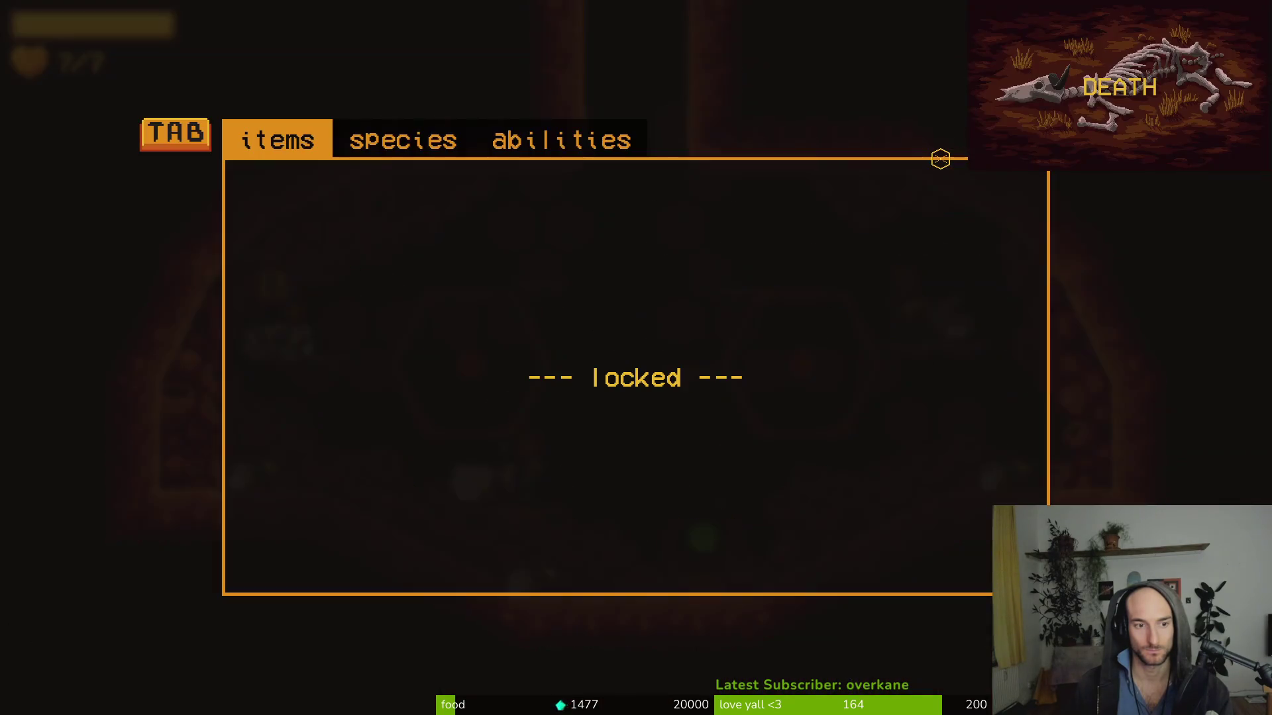
{"action": "key", "text": "e"}
{"action": "key", "text": "Down"}
{"action": "key", "text": "Tab"}
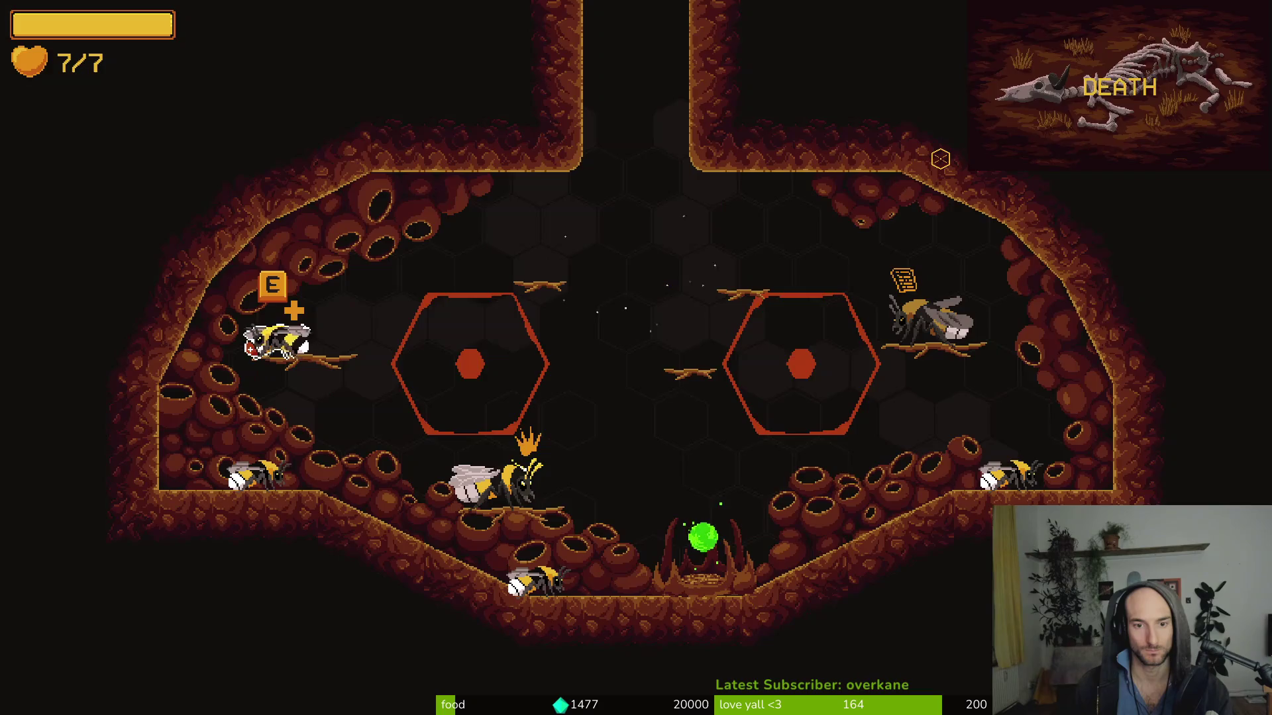
- At the altar, buy vitality, vigor, buzz pollination, UV vision, dash chains, dasher, reaper and recoil
{"action": "key", "text": "d"}
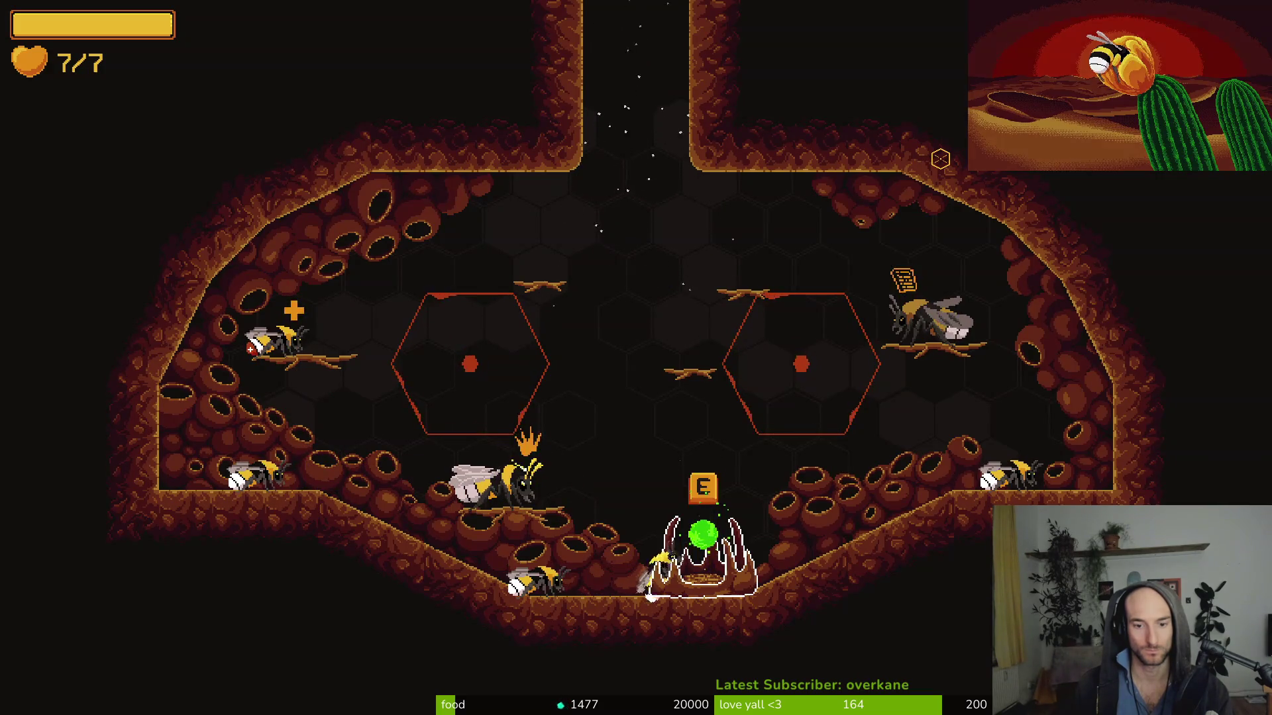
{"action": "key", "text": "e"}
{"action": "key", "text": "e"}
{"action": "key", "text": "a"}
{"action": "key", "text": "e"}
{"action": "key", "text": "a"}
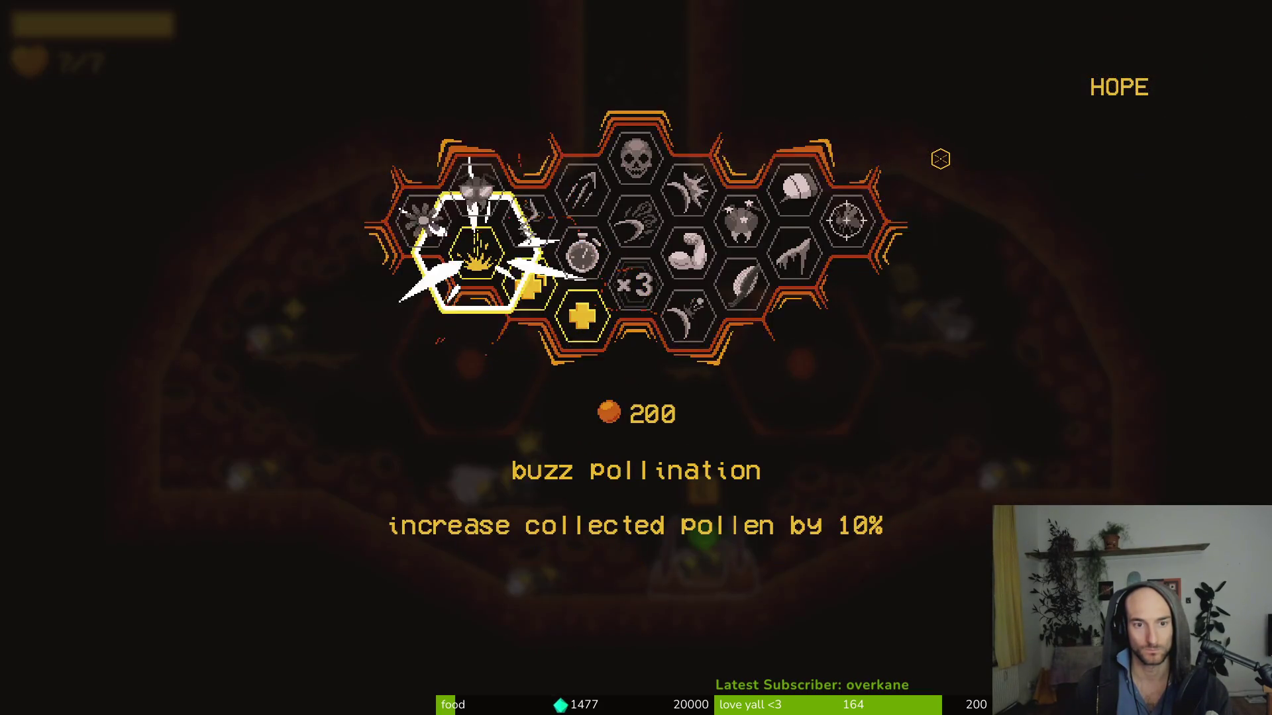
{"action": "key", "text": "e"}
{"action": "key", "text": "a"}
{"action": "key", "text": "e"}
{"action": "key", "text": "d"}
{"action": "key", "text": "e"}
{"action": "key", "text": "d"}
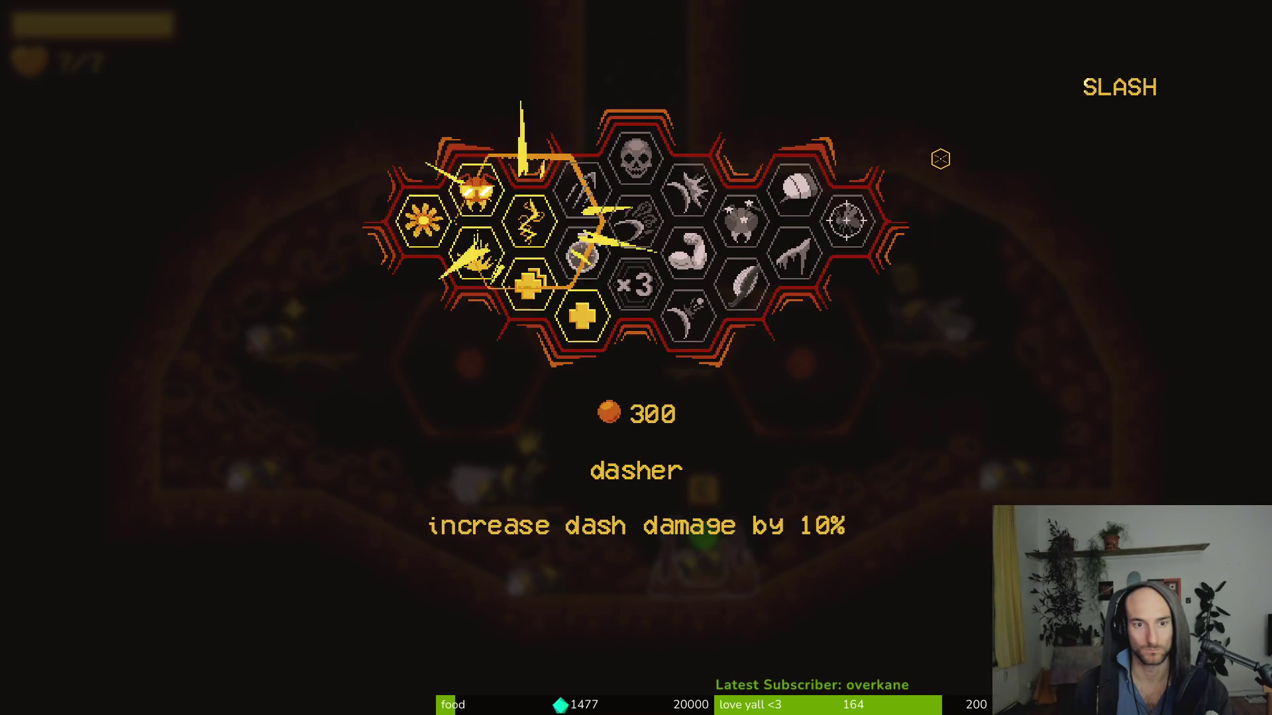
{"action": "key", "text": "e"}
{"action": "key", "text": "d"}
{"action": "key", "text": "e"}
{"action": "key", "text": "d"}
{"action": "key", "text": "e"}
{"action": "key", "text": "d"}
- Buy the special slot, reflect, precision, stunlocked, pollen baskets and combobar abilities, then resume play
{"action": "key", "text": "e"}
{"action": "key", "text": "d"}
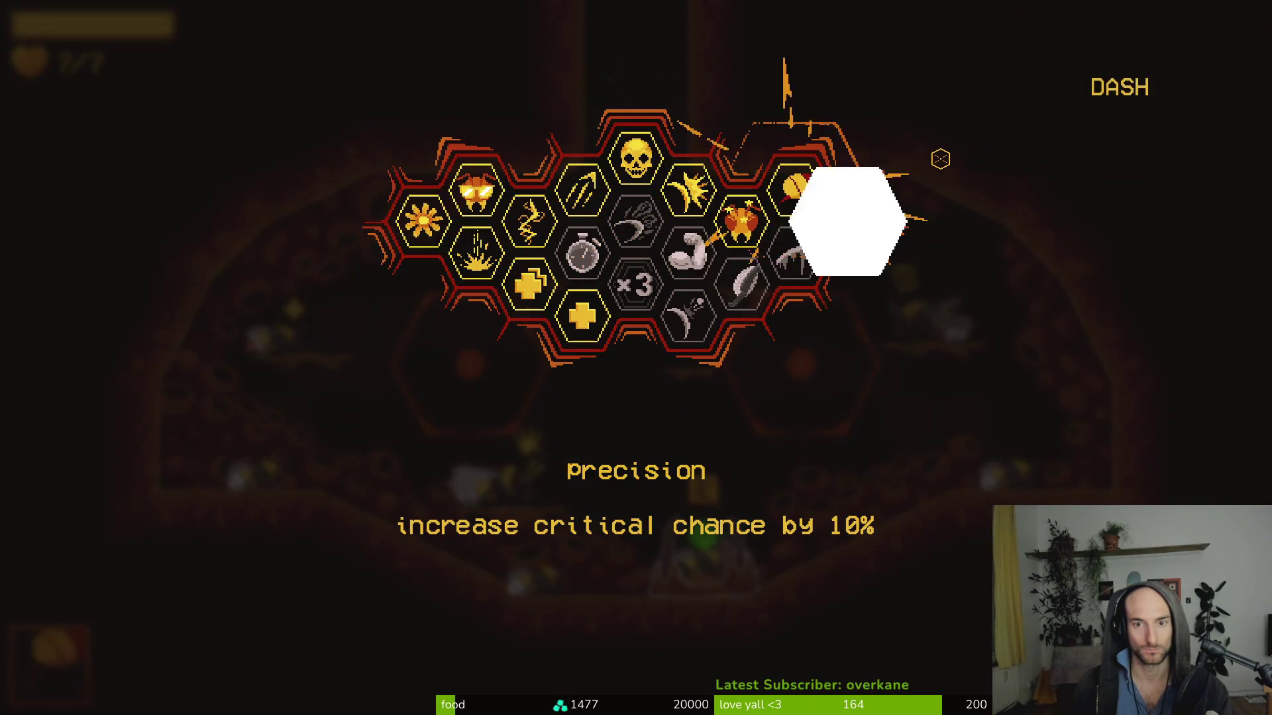
{"action": "key", "text": "e"}
{"action": "key", "text": "s"}
{"action": "key", "text": "e"}
{"action": "key", "text": "s"}
{"action": "key", "text": "e"}
{"action": "key", "text": "a"}
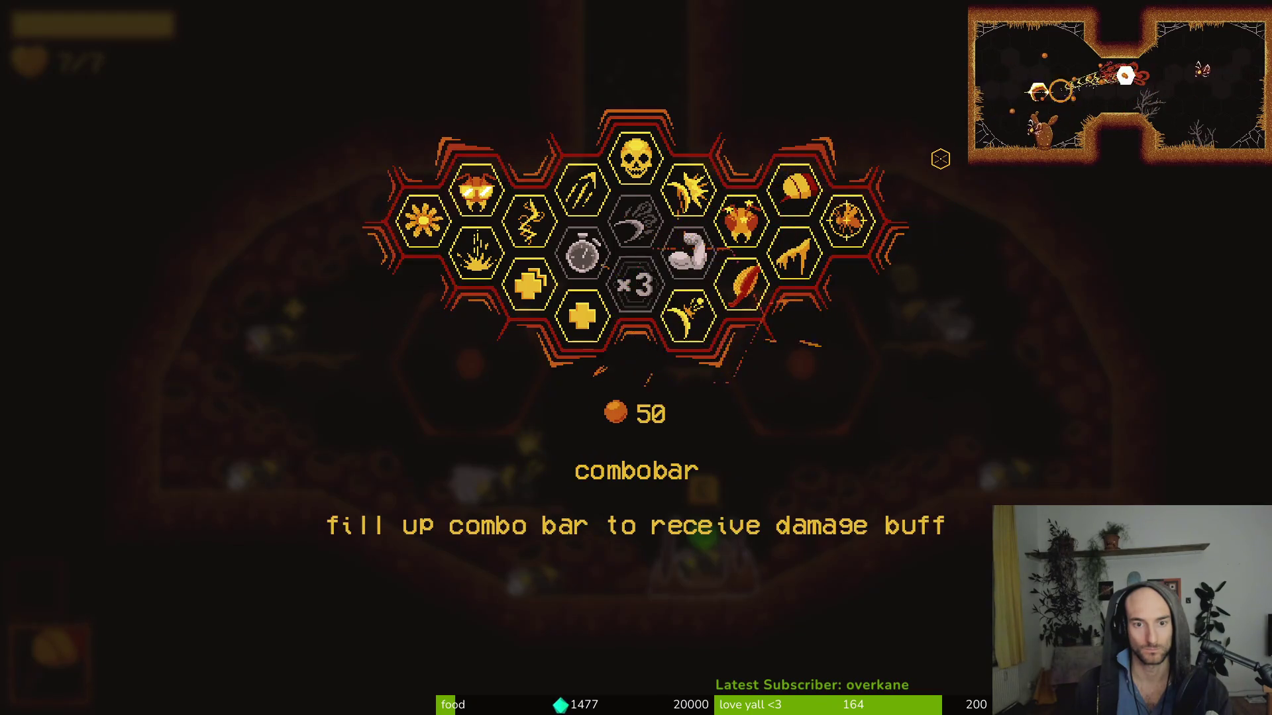
{"action": "key", "text": "e"}
{"action": "key", "text": "a"}
{"action": "key", "text": "e"}
{"action": "key", "text": "d"}
{"action": "key", "text": "d"}
{"action": "key", "text": "d"}
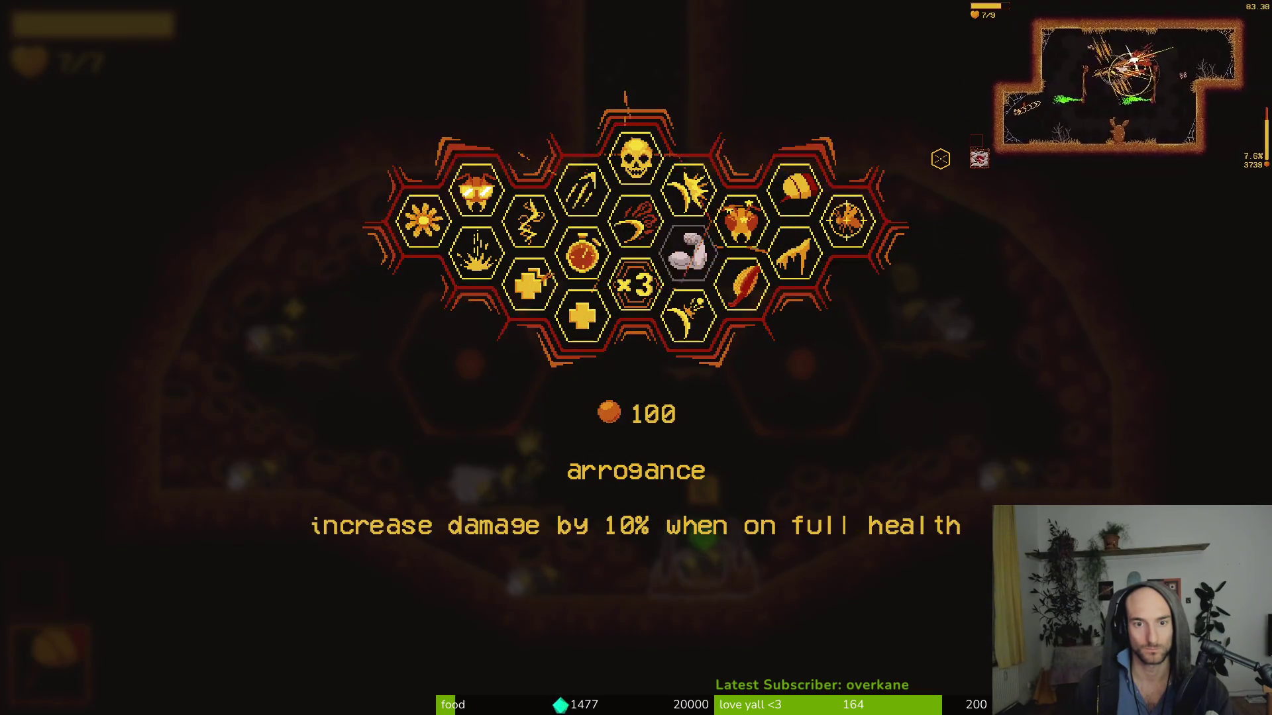
{"action": "key", "text": "Escape"}
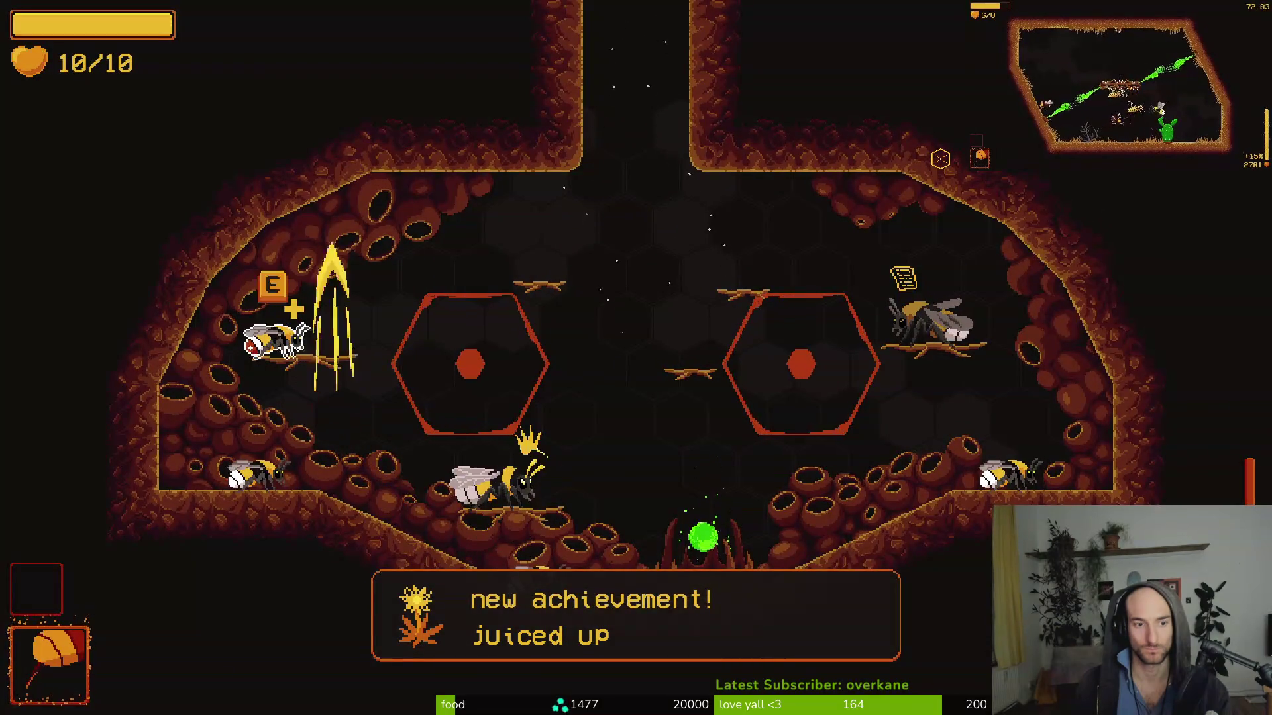
- Review the Bombus terrestris, Amegilla cingulata and locked entries on the species page
{"action": "key", "text": "Tab"}
{"action": "key", "text": "d"}
{"action": "key", "text": "a"}
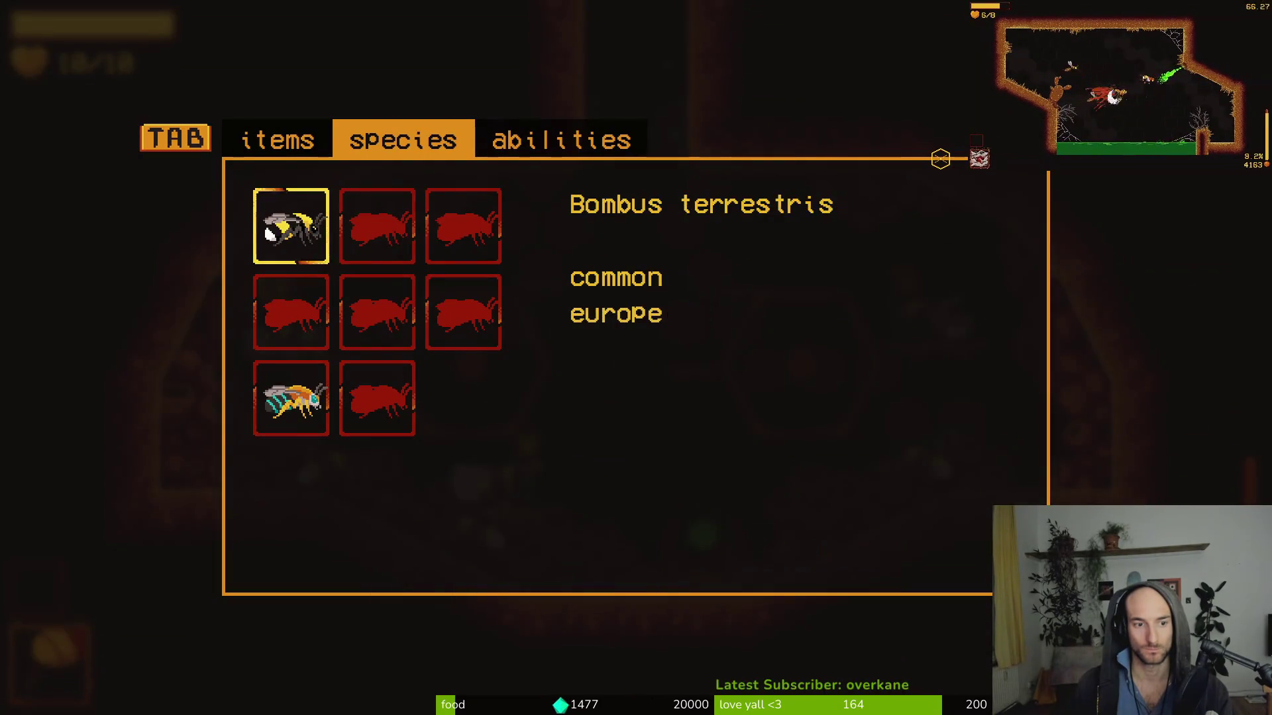
{"action": "key", "text": "s"}
{"action": "key", "text": "s"}
{"action": "key", "text": "w"}
{"action": "key", "text": "w"}
{"action": "key", "text": "s"}
{"action": "key", "text": "s"}
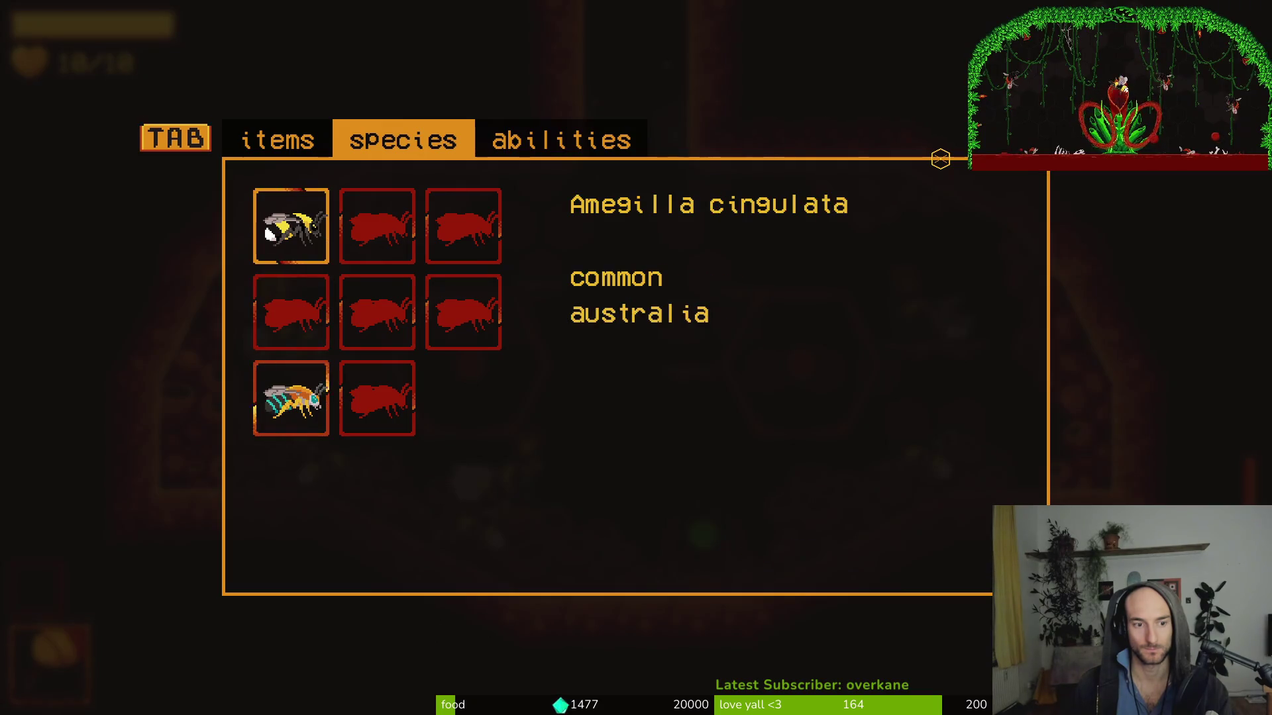
{"action": "key", "text": "Tab"}
- Quit to the main menu from the pause menu, then exit the game
{"action": "key", "text": "Escape"}
{"action": "key", "text": "w"}
{"action": "key", "text": "space"}
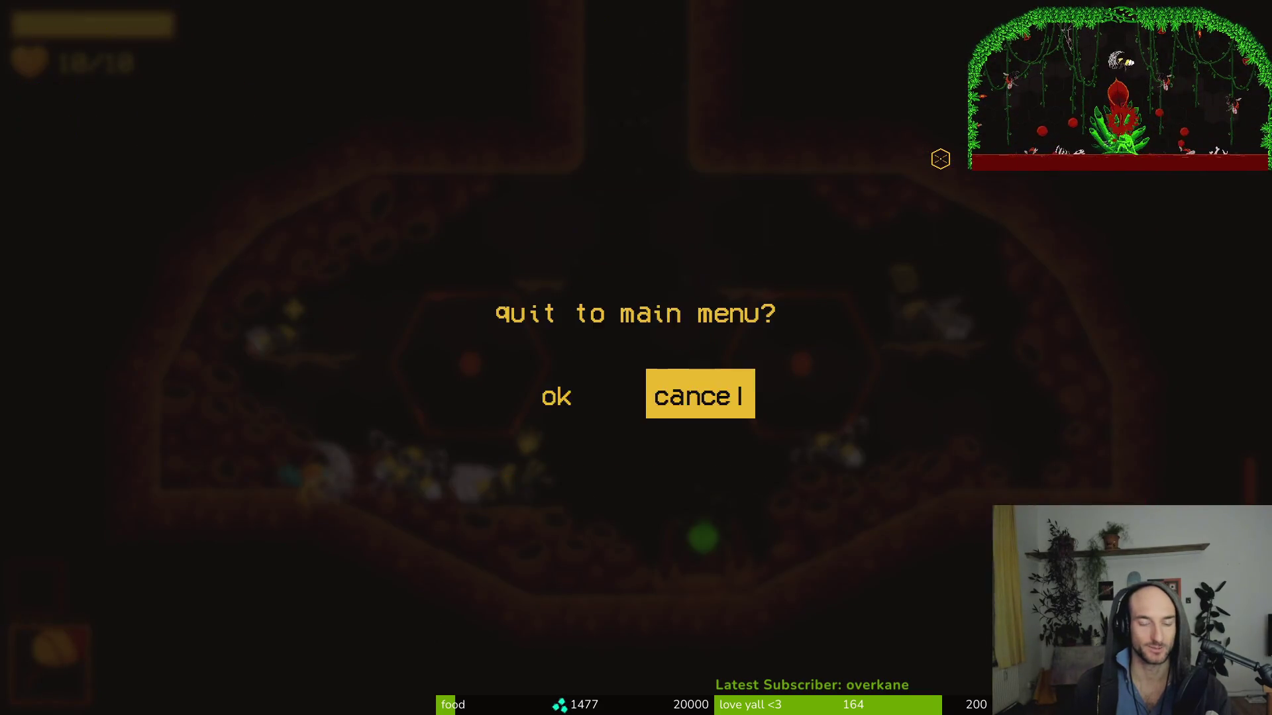
{"action": "key", "text": "a"}
{"action": "key", "text": "space"}
{"action": "key", "text": "w"}
{"action": "key", "text": "space"}
- Quit Neovim with :q and launch tig in the terminal
{"action": "key", "text": "alt+Tab"}
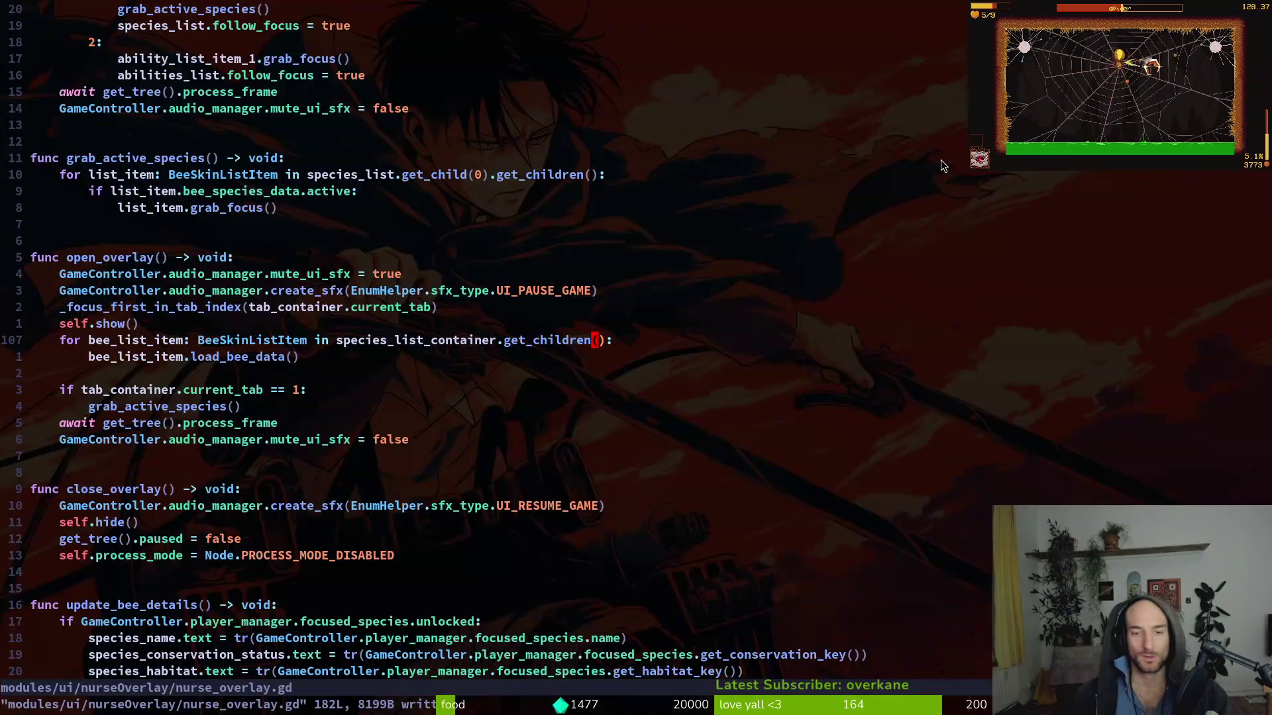
{"action": "type", "text": ":q"}
{"action": "key", "text": "Return"}
{"action": "type", "text": "tig"}
{"action": "key", "text": "Return"}
- Review the carder_bee_data.tres and shield_data.tres diffs, then quit tig and return to Godot
{"action": "key", "text": "Down"}
{"action": "key", "text": "Down"}
{"action": "key", "text": "Down"}
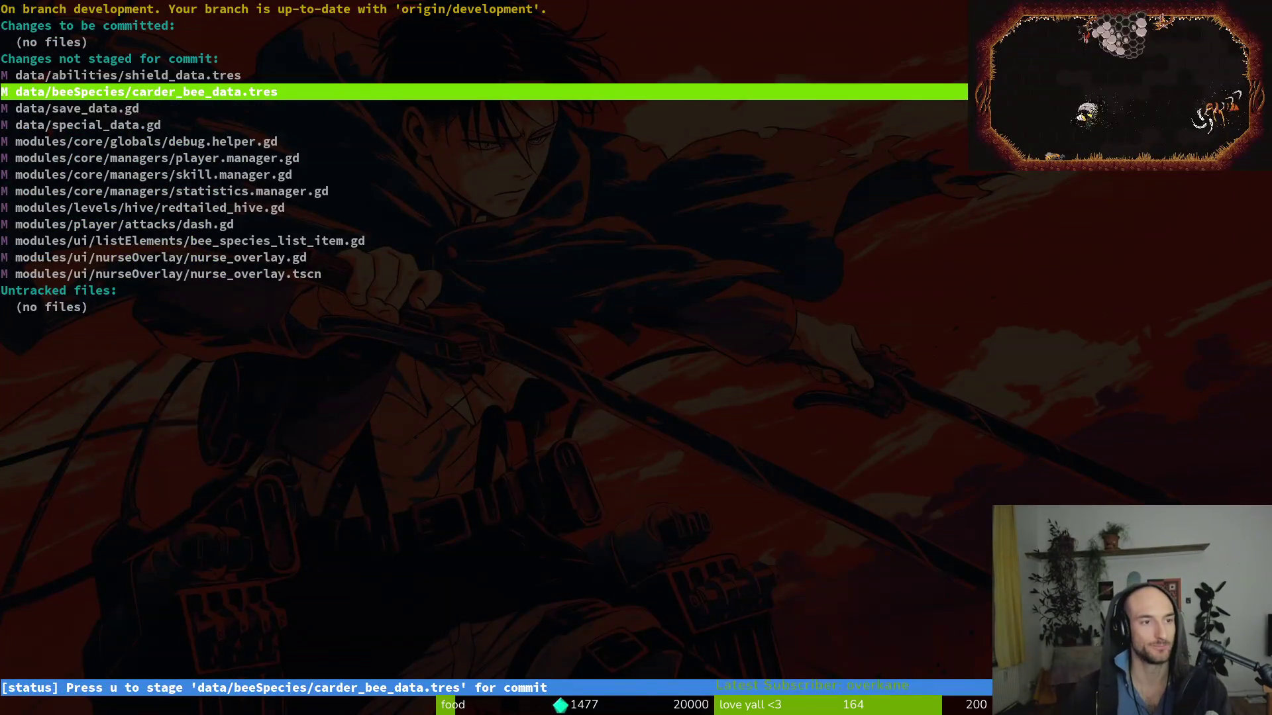
{"action": "key", "text": "Return"}
{"action": "key", "text": "Up"}
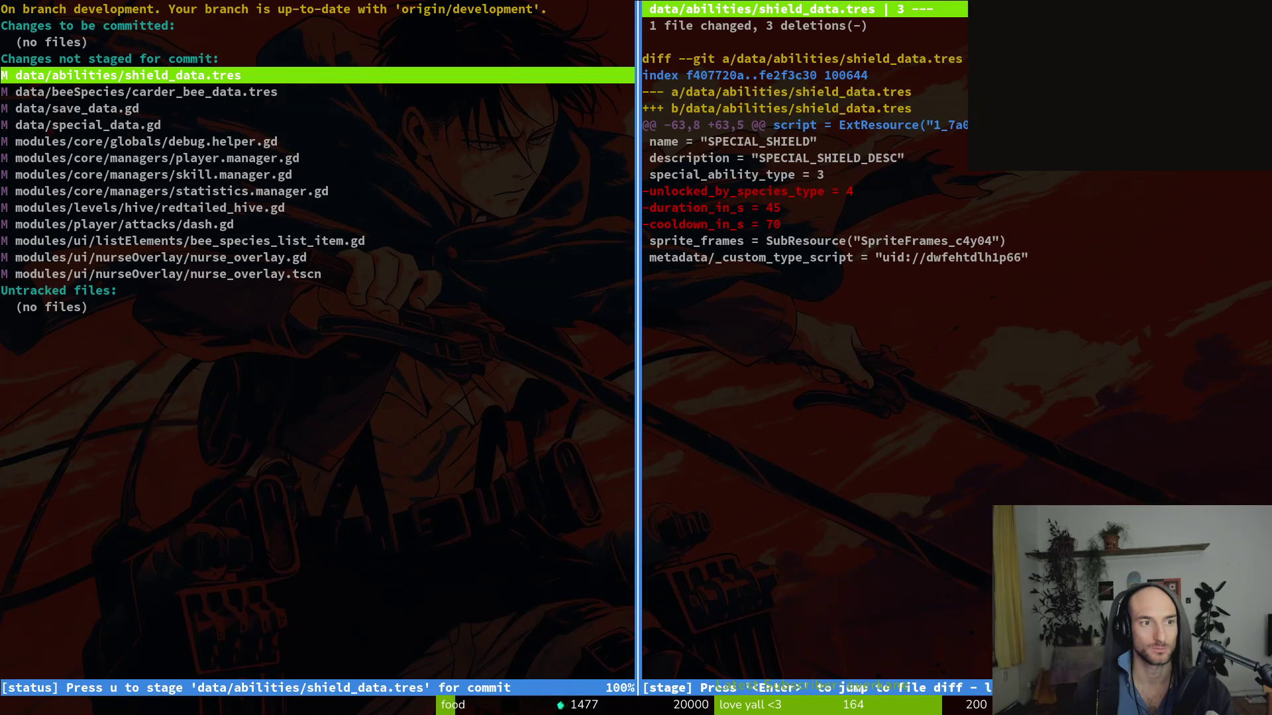
{"action": "key", "text": "q"}
{"action": "key", "text": "q"}
{"action": "key", "text": "q"}
{"action": "key", "text": "super+2"}
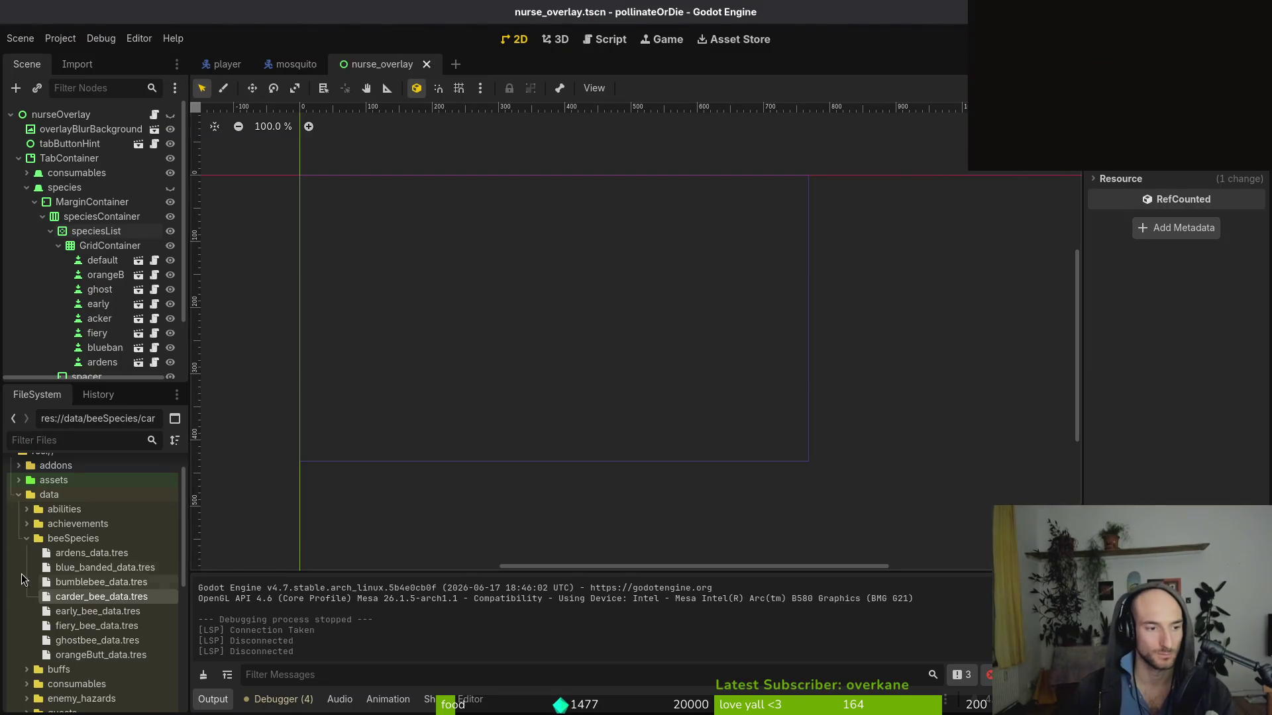
- Collapse beeSpecies, expand abilities, and open firebreath_data.tres in the Inspector
{"action": "left_click", "coordinate": [27, 538]}
{"action": "left_click", "coordinate": [27, 509]}
{"action": "left_click", "coordinate": [61, 523]}
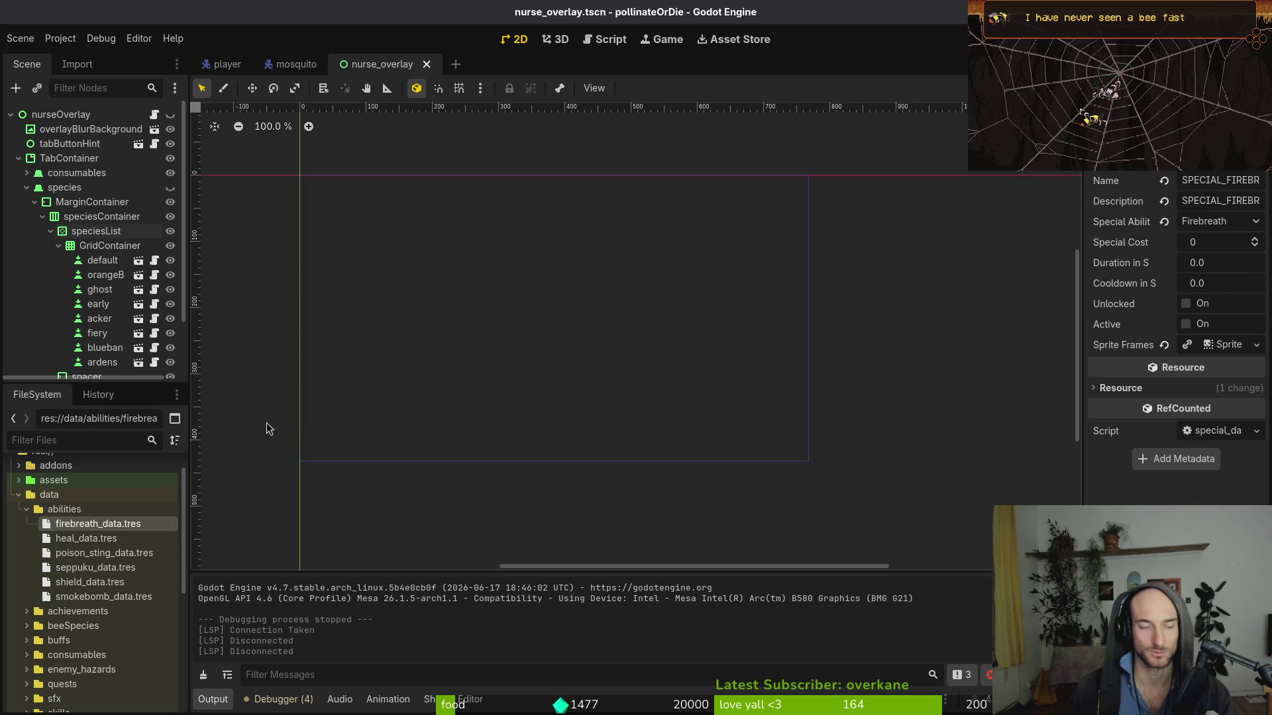
- Check the shield_data.tres diff in tig for the expected values
{"action": "key", "text": "alt+Tab"}
{"action": "type", "text": "tig"}
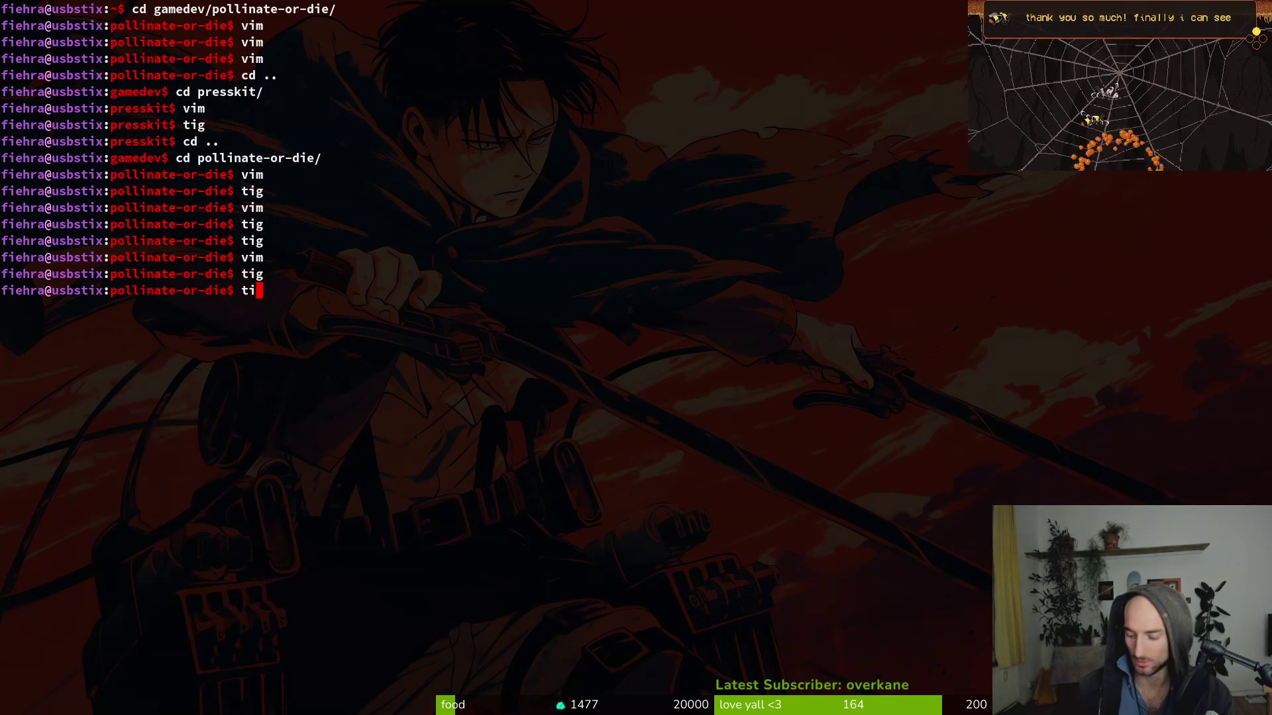
{"action": "key", "text": "Return"}
{"action": "key", "text": "j"}
{"action": "key", "text": "Return"}
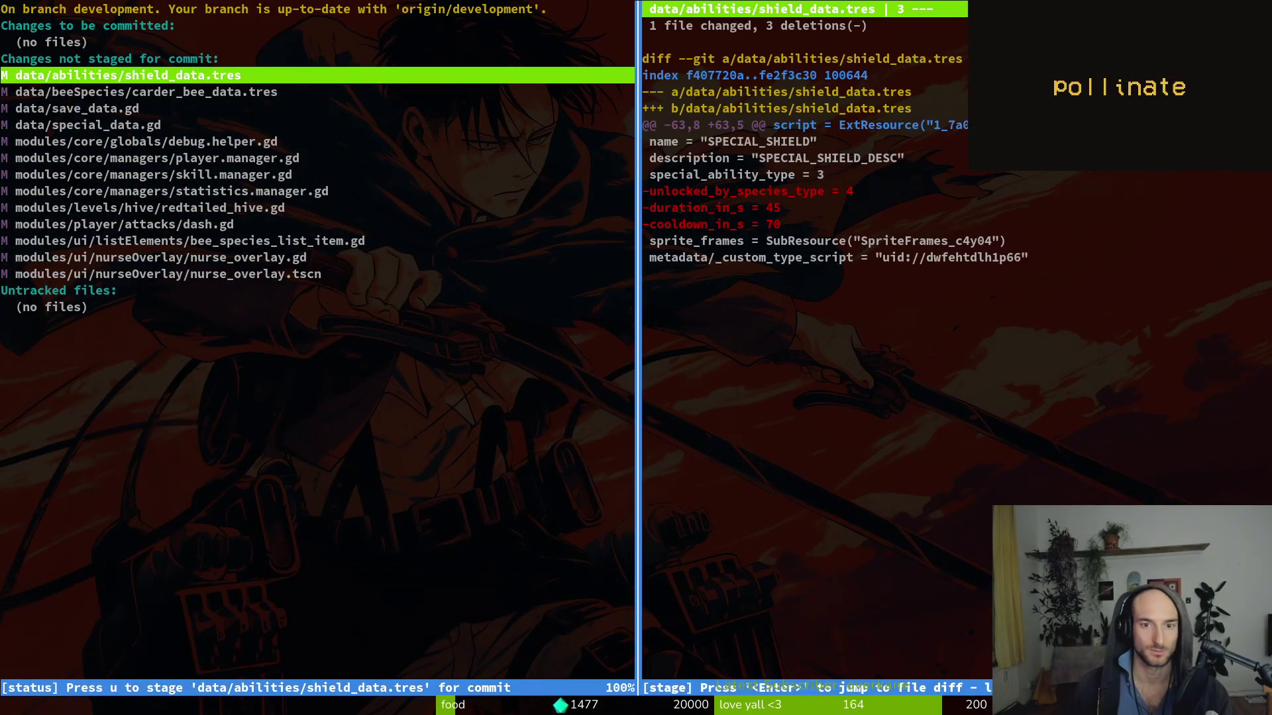
{"action": "key", "text": "alt+Tab"}
- Set shield_data.tres Duration in S to 45 and Cooldown in S to 70
{"action": "key", "text": "Down"}
{"action": "key", "text": "Down"}
{"action": "key", "text": "Down"}
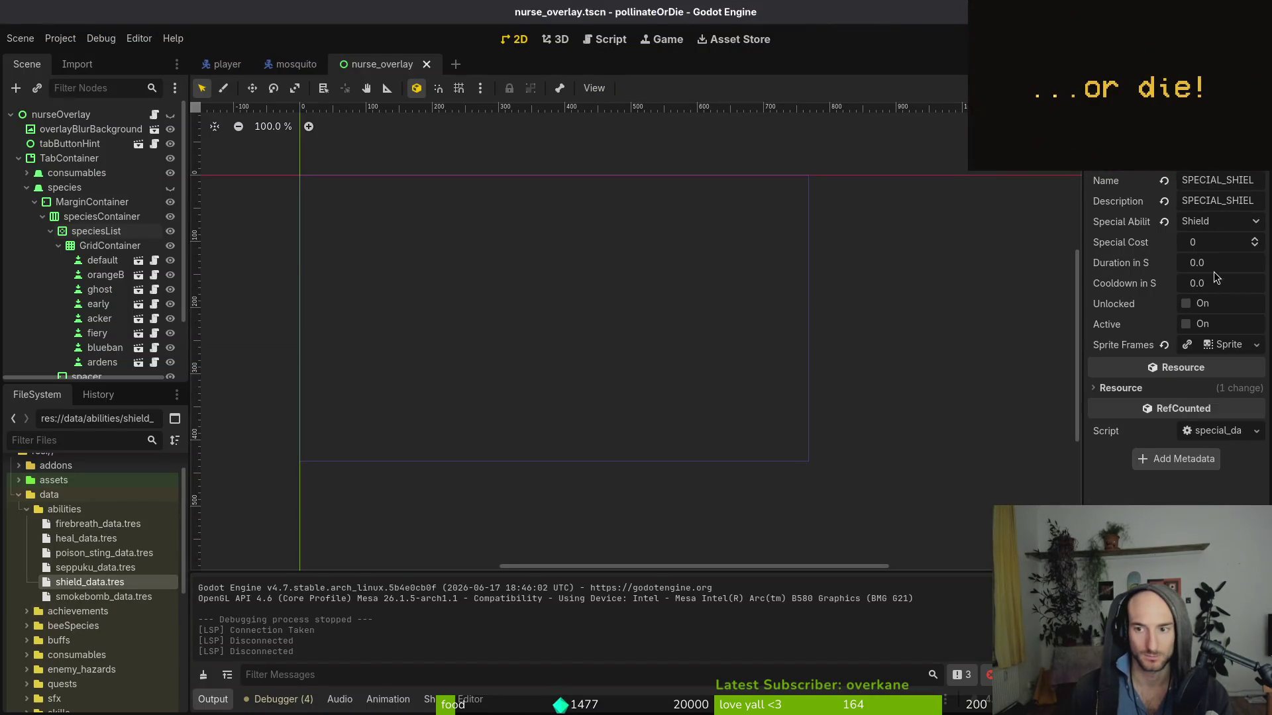
{"action": "left_click", "coordinate": [1215, 264]}
{"action": "key", "text": "alt+Tab"}
{"action": "key", "text": "alt+Tab"}
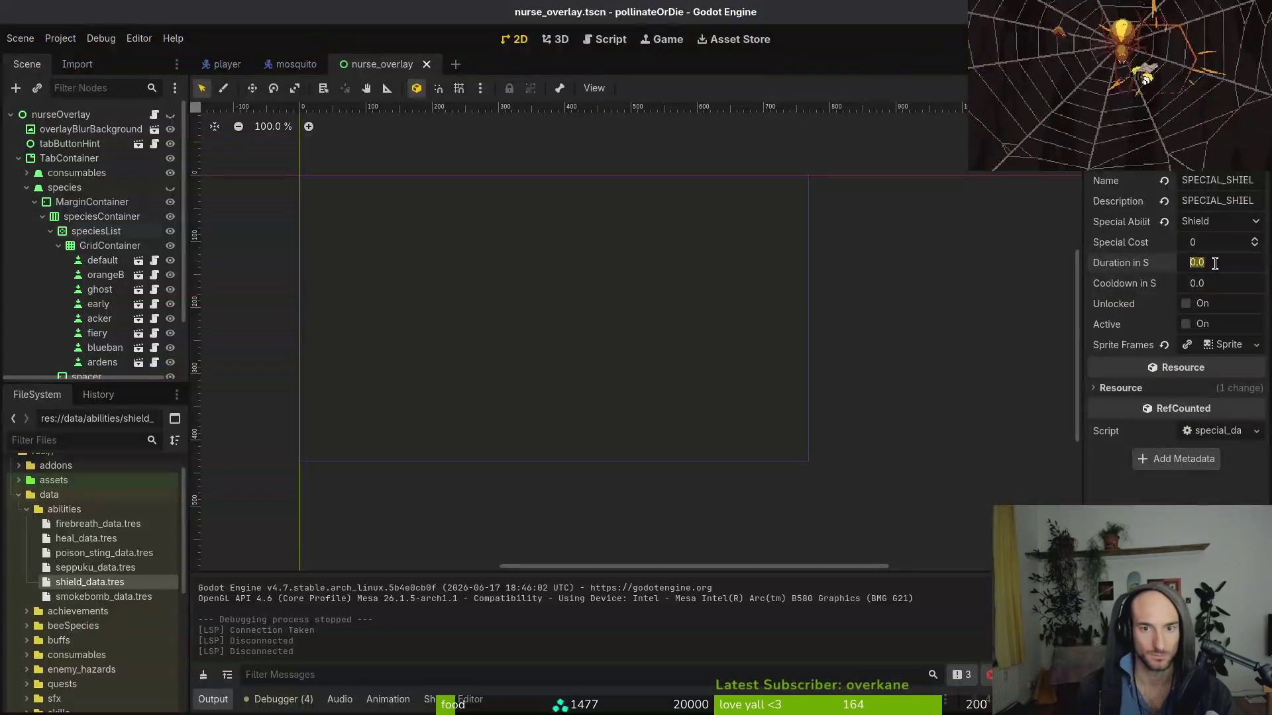
{"action": "type", "text": "45"}
{"action": "key", "text": "Tab"}
{"action": "type", "text": "70"}
{"action": "key", "text": "Return"}
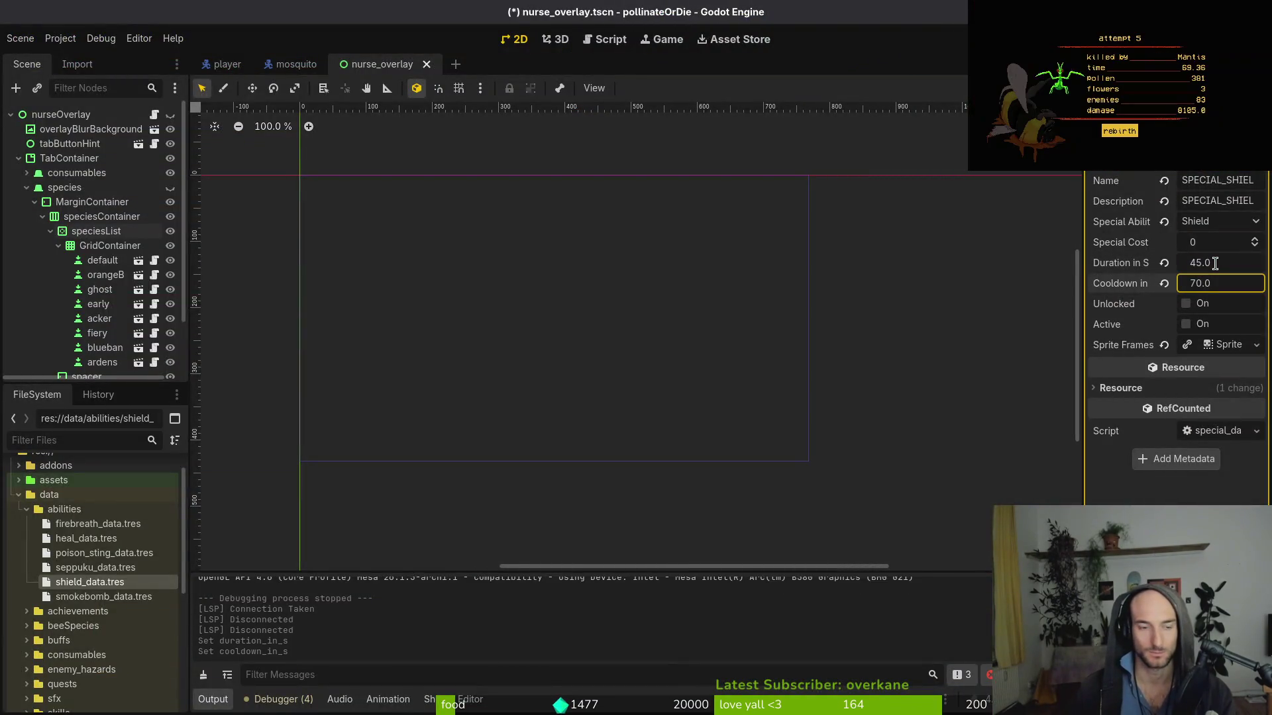
{"action": "key", "text": "Down"}
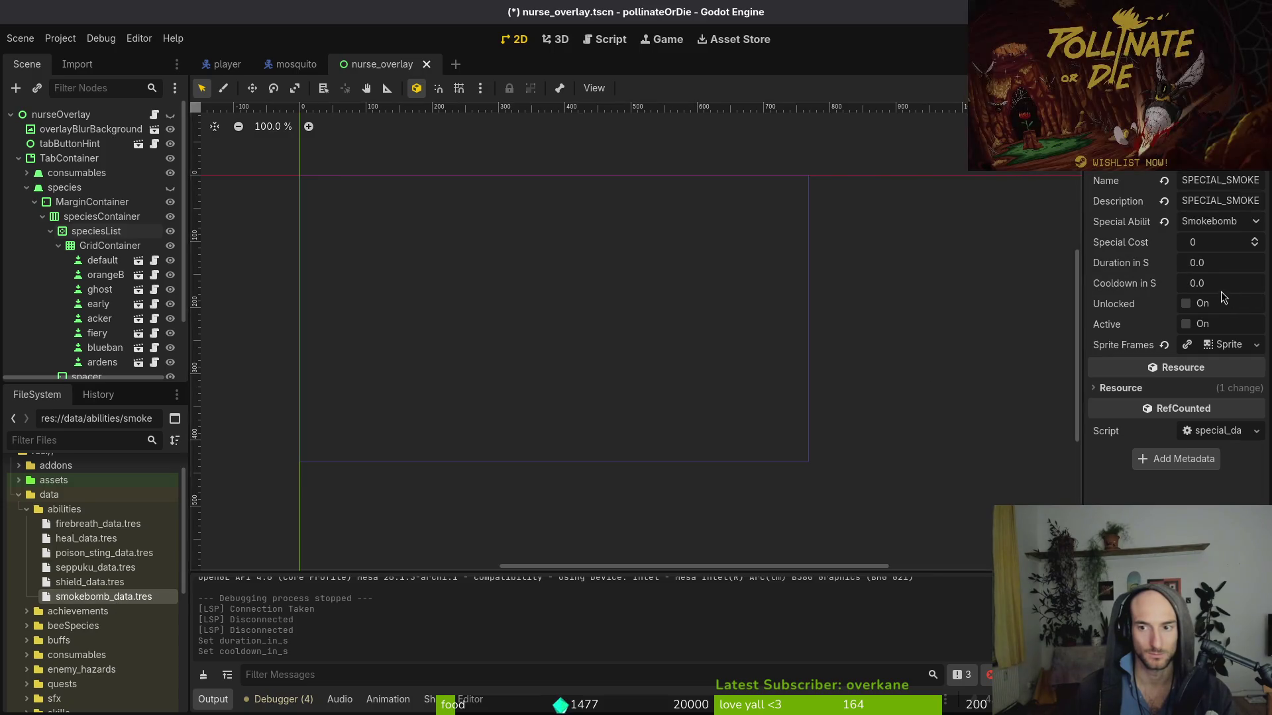
{"action": "key", "text": "alt+Tab"}
- Step through tig's unstaged files, including the save_data.gd and redtailed_hive.gd changes
{"action": "key", "text": "Down"}
{"action": "key", "text": "Down"}
{"action": "key", "text": "Down"}
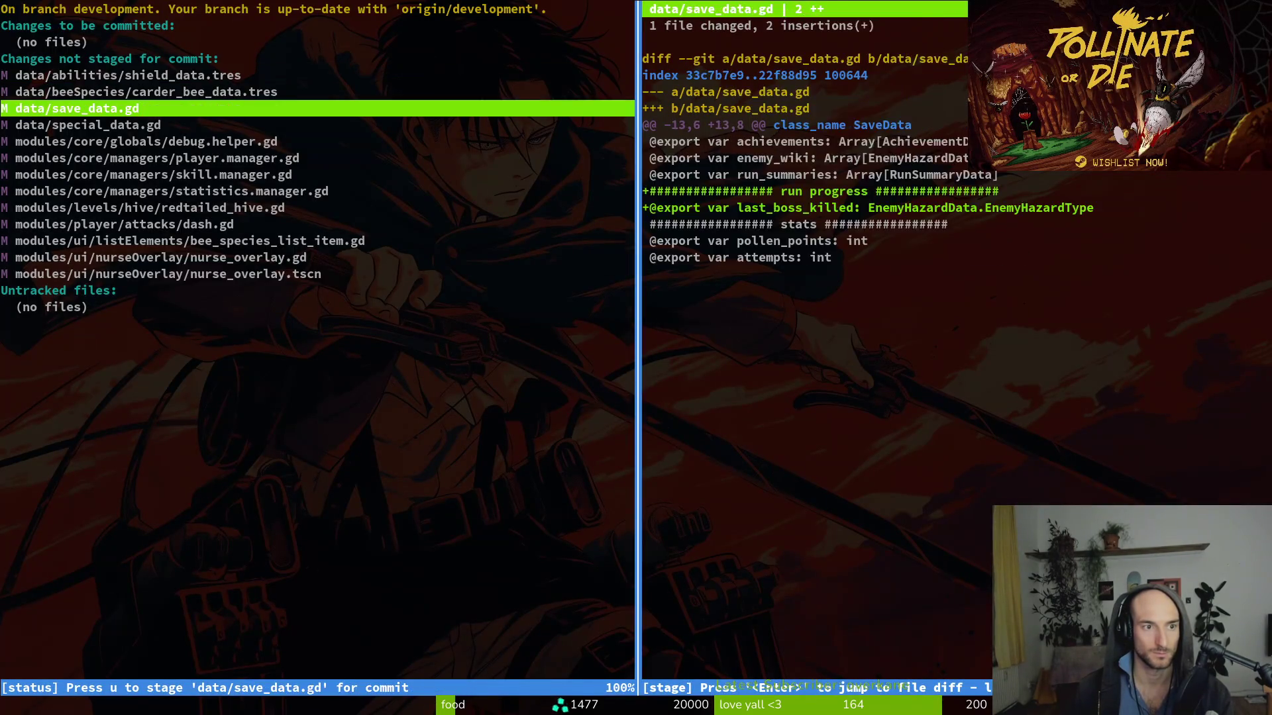
{"action": "type", "text": "Q"}
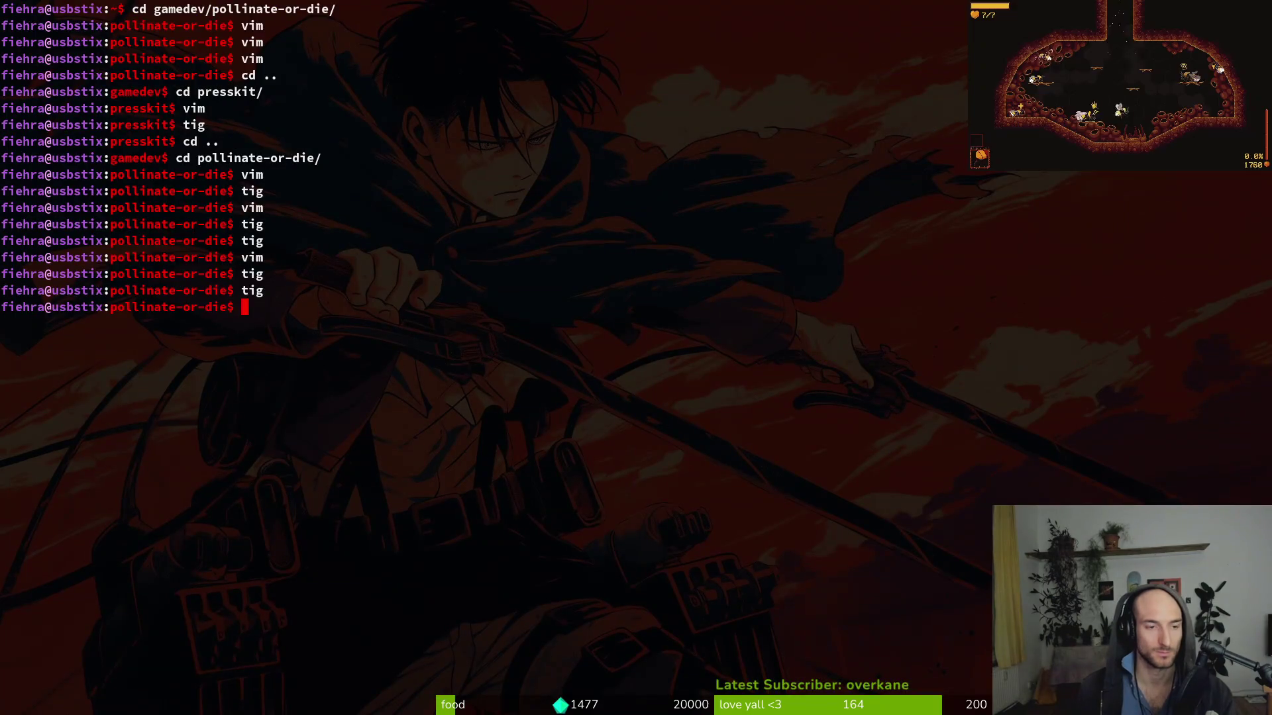
{"action": "type", "text": "ig"}
{"action": "key", "text": "Return"}
{"action": "key", "text": "s"}
{"action": "key", "text": "Down"}
{"action": "key", "text": "Down"}
{"action": "key", "text": "Down"}
{"action": "key", "text": "Down"}
{"action": "key", "text": "Down"}
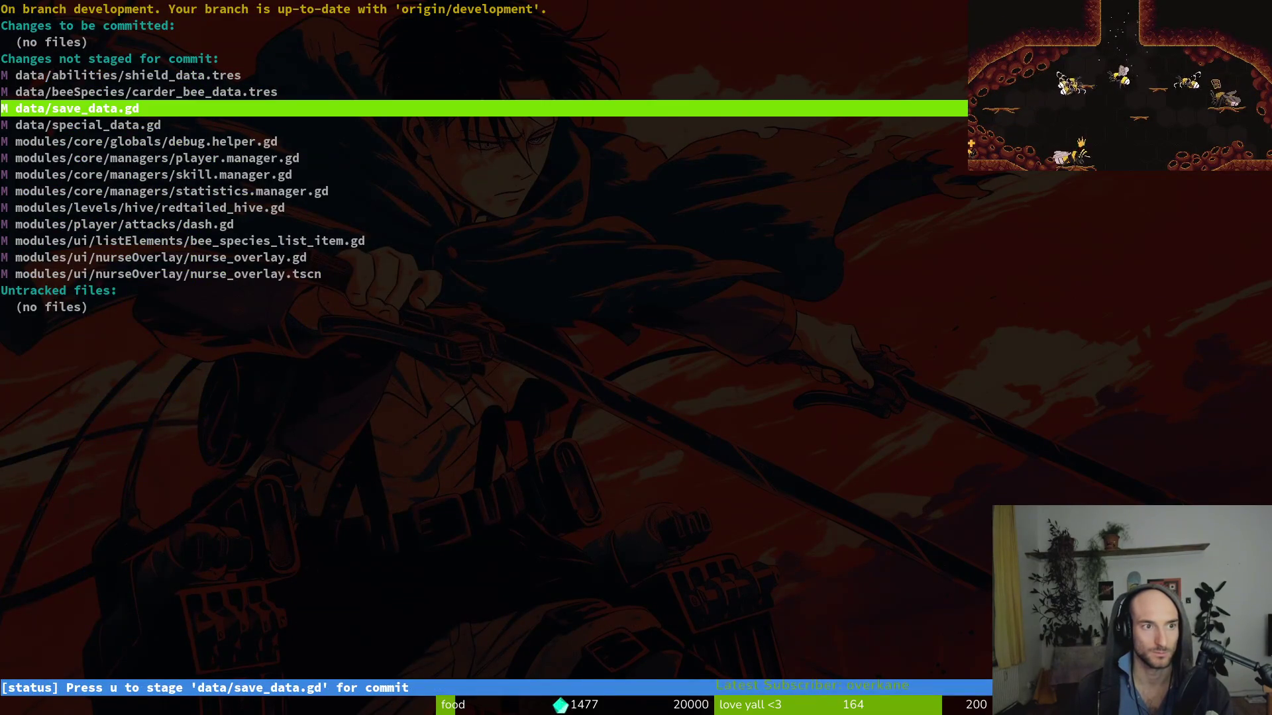
{"action": "key", "text": "Down"}
{"action": "key", "text": "Down"}
{"action": "key", "text": "Down"}
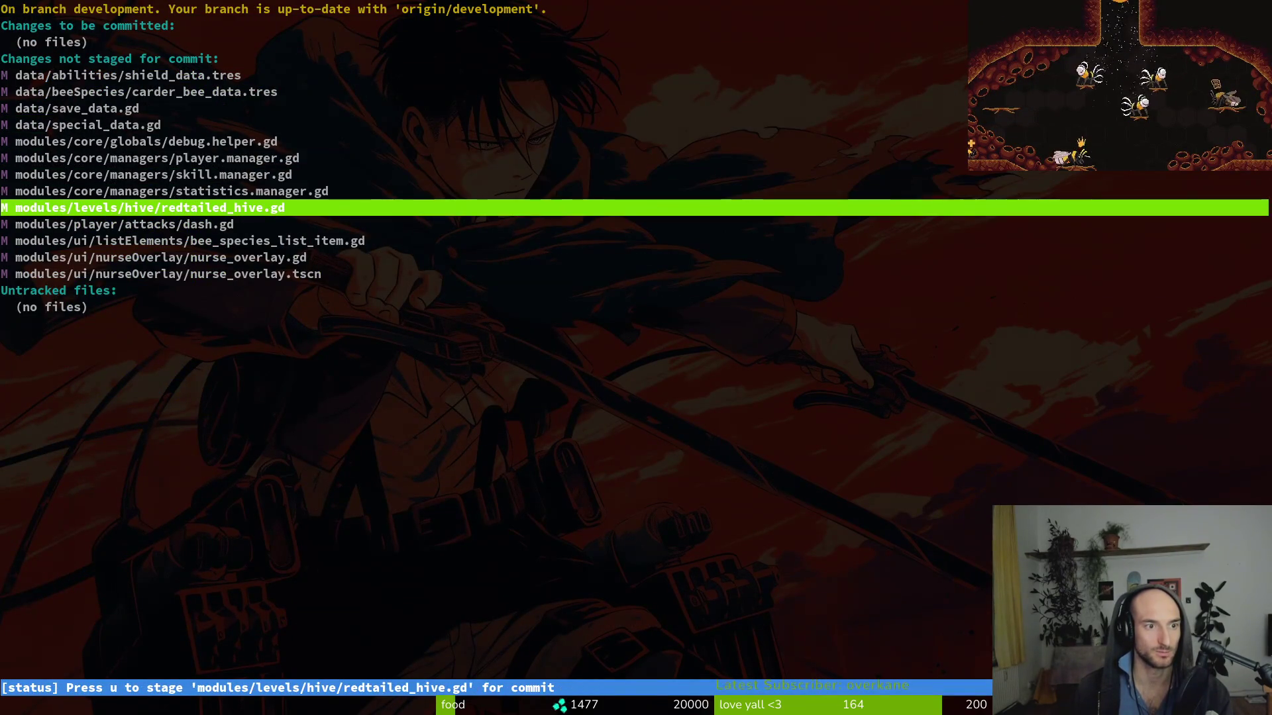
{"action": "key", "text": "Down"}
{"action": "key", "text": "Down"}
{"action": "key", "text": "Down"}
{"action": "key", "text": "Up"}
{"action": "key", "text": "Up"}
{"action": "key", "text": "Up"}
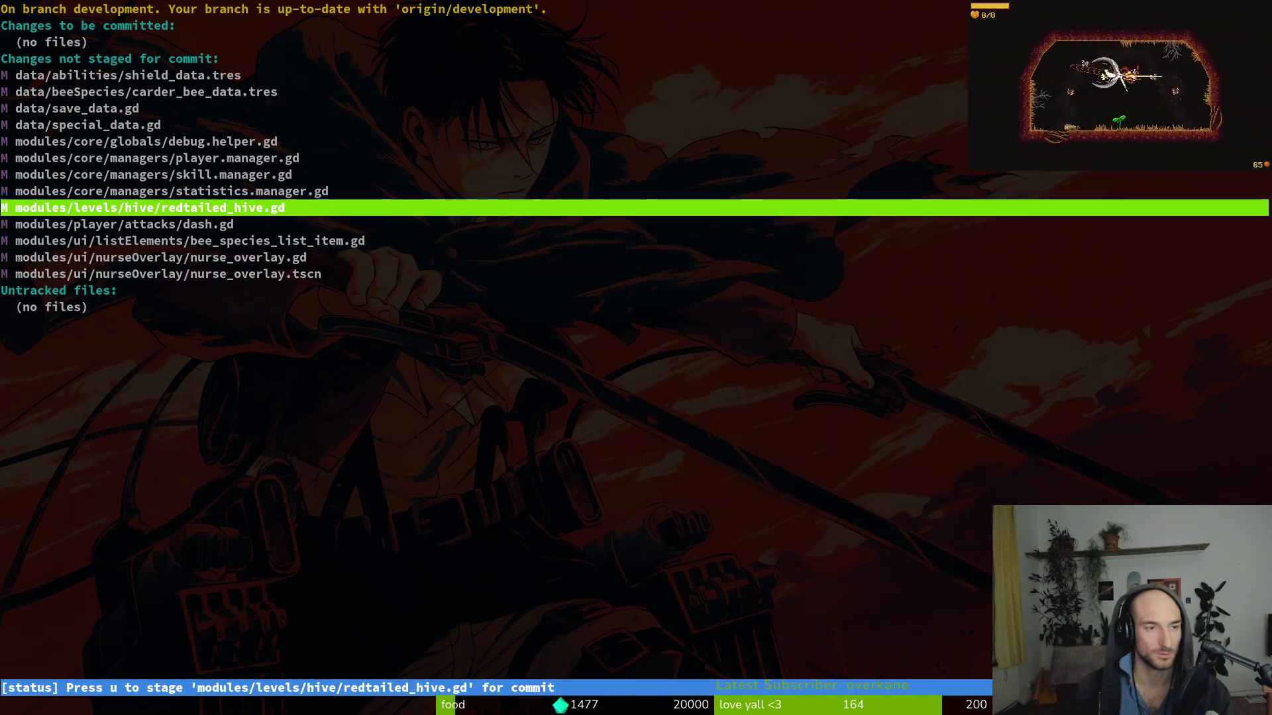
{"action": "key", "text": "Up"}
{"action": "key", "text": "Up"}
{"action": "key", "text": "Up"}
- Quit tig, set the Smokebomb cooldown to 25 in Godot, and save
{"action": "key", "text": "q"}
{"action": "key", "text": "alt+Tab"}
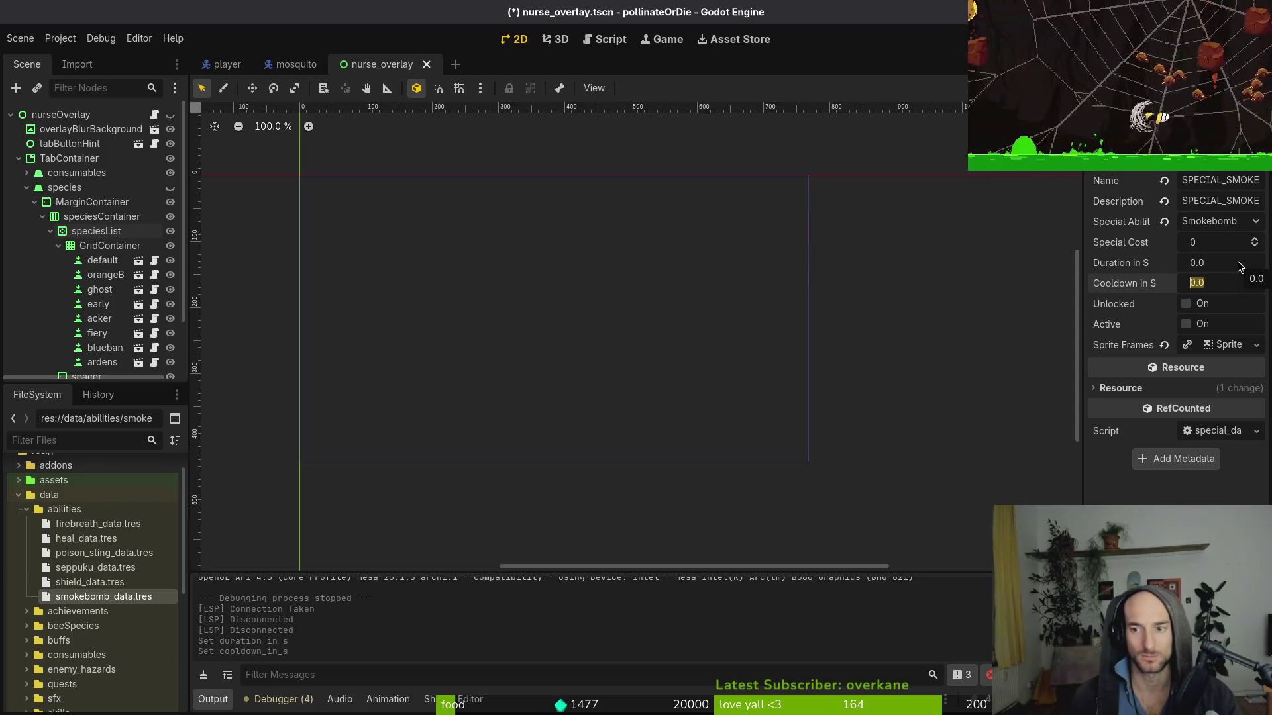
{"action": "type", "text": "25"}
{"action": "key", "text": "Return"}
{"action": "key", "text": "ctrl+s"}
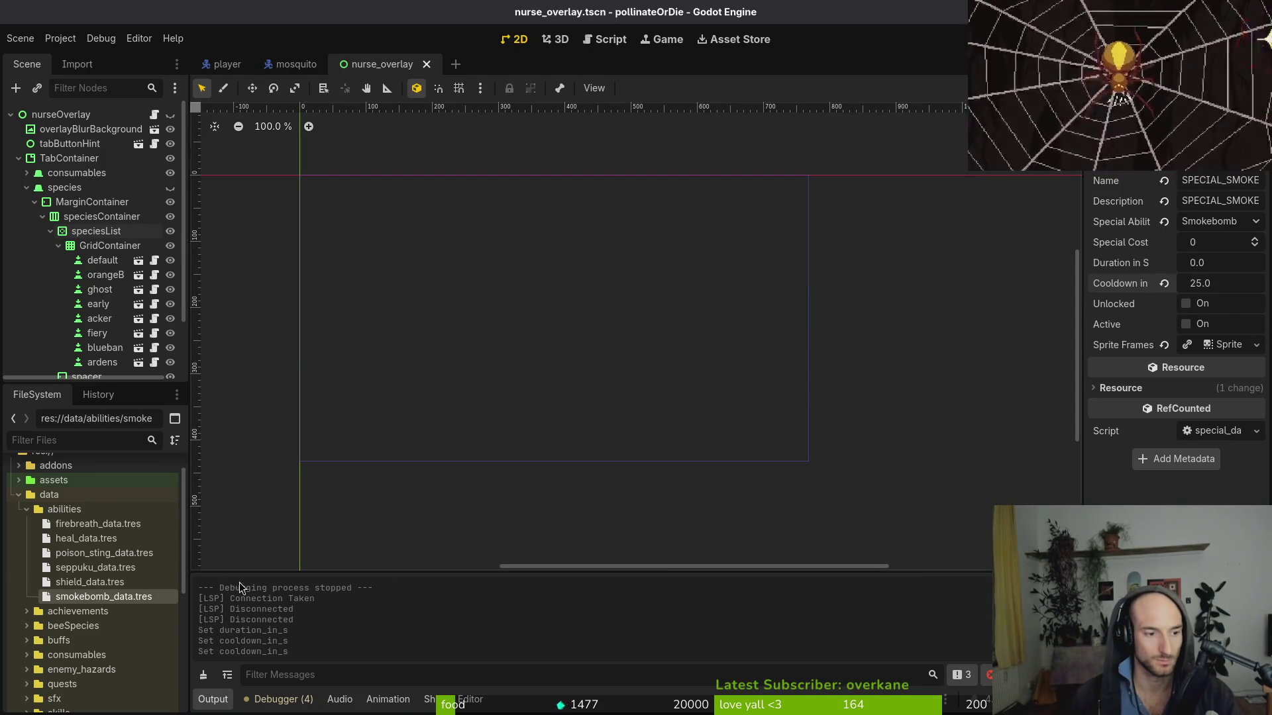
- Give Seppuku a 60-second duration and a 90-second cooldown
{"action": "left_click", "coordinate": [101, 583]}
{"action": "left_click", "coordinate": [96, 568]}
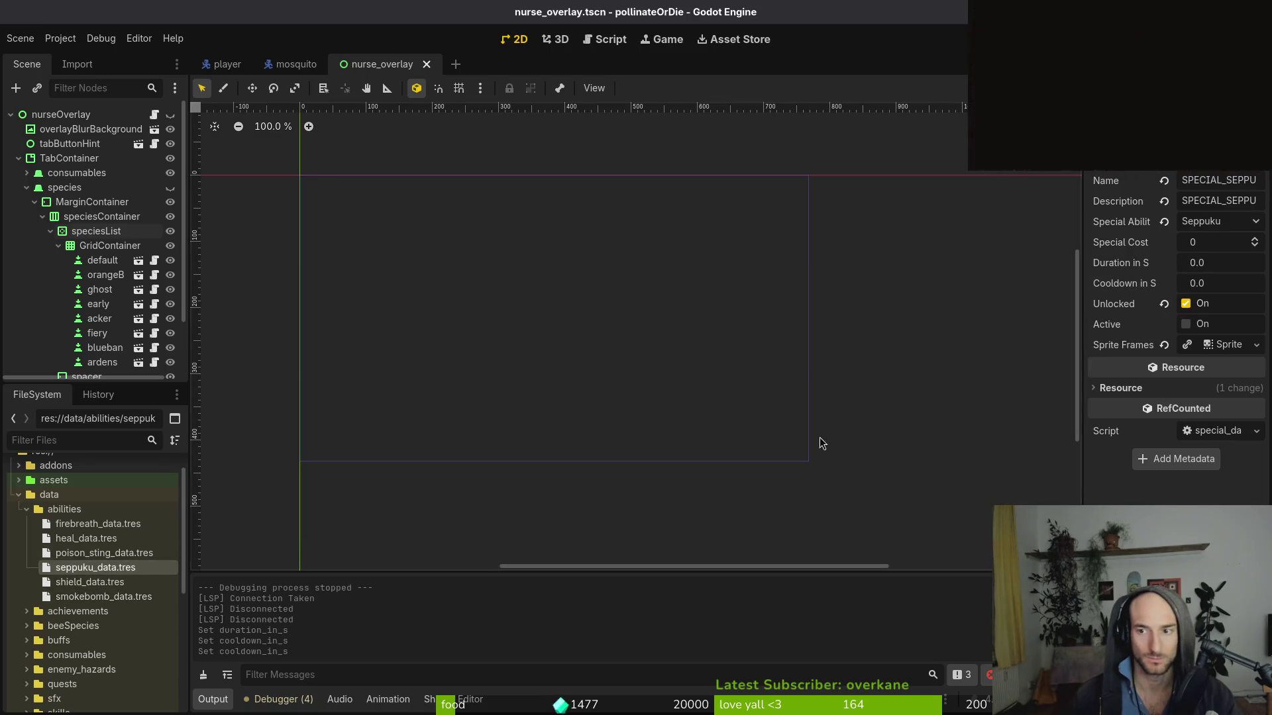
{"action": "left_click", "coordinate": [1236, 269]}
{"action": "type", "text": "60"}
{"action": "key", "text": "Tab"}
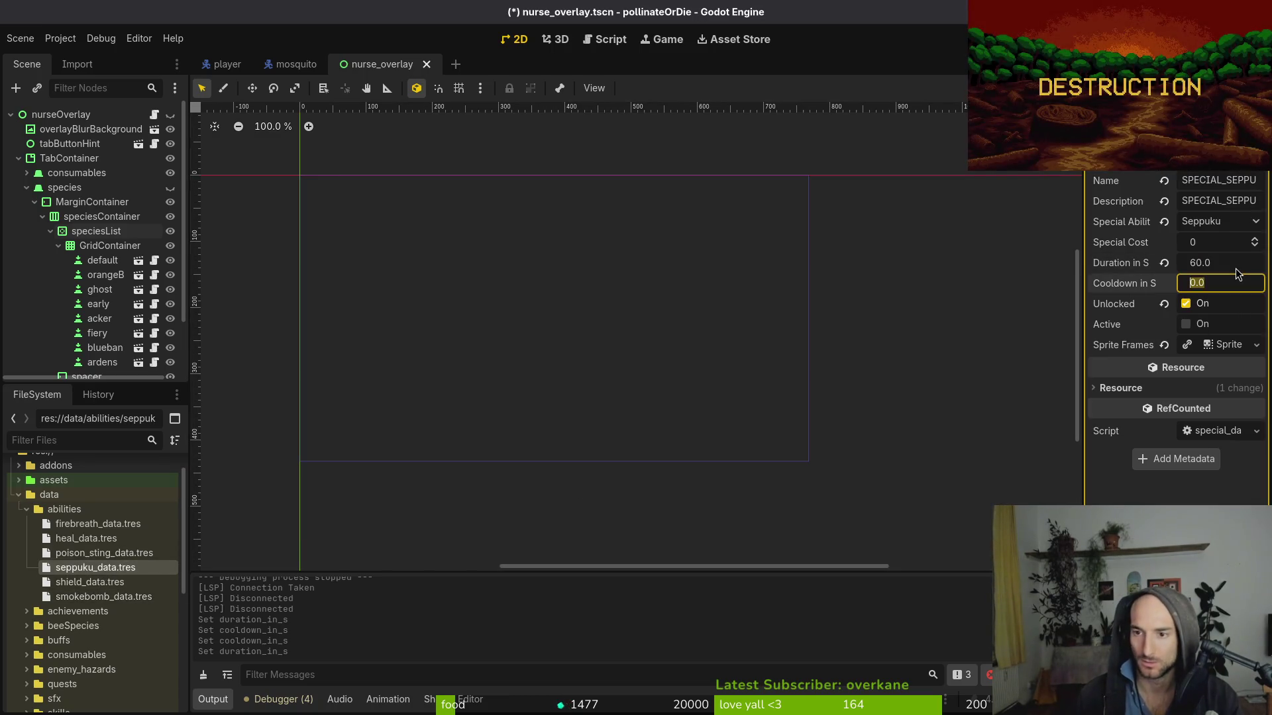
{"action": "type", "text": "90"}
{"action": "key", "text": "Return"}
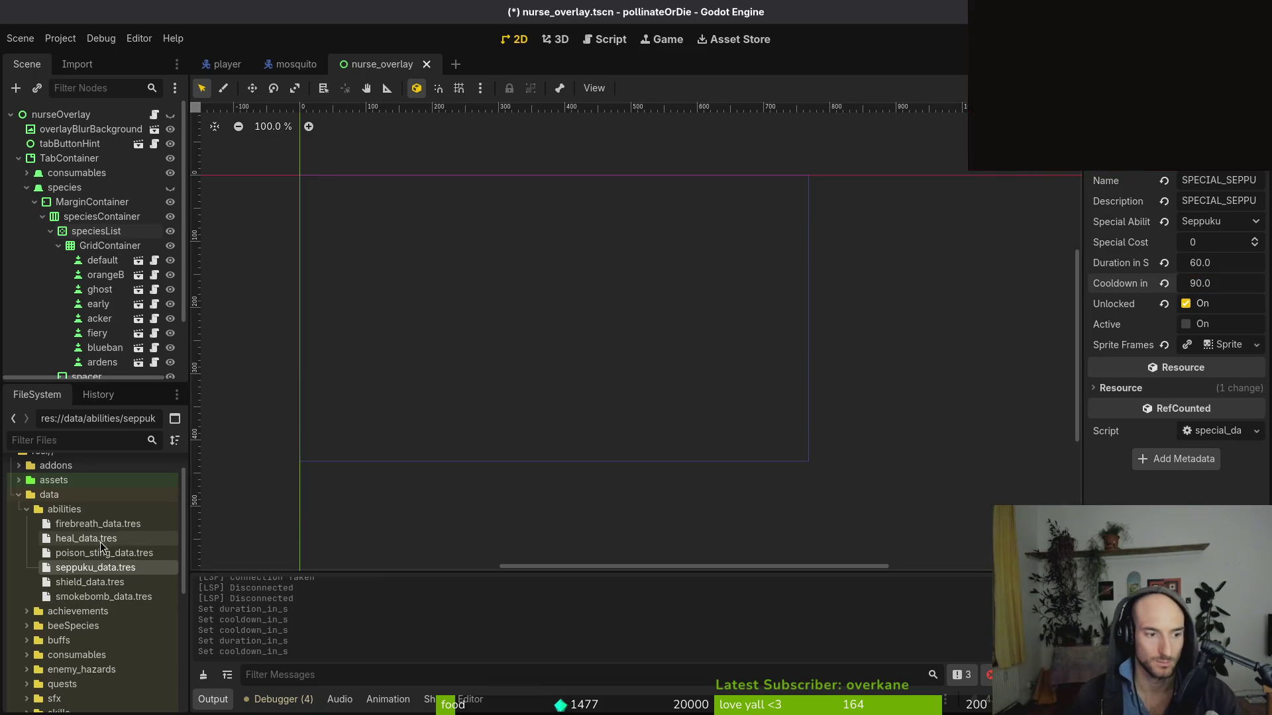
- Set Poisonsting's cooldown to 45 and duration to 15 seconds, and save
{"action": "left_click", "coordinate": [73, 555]}
{"action": "left_click", "coordinate": [1243, 284]}
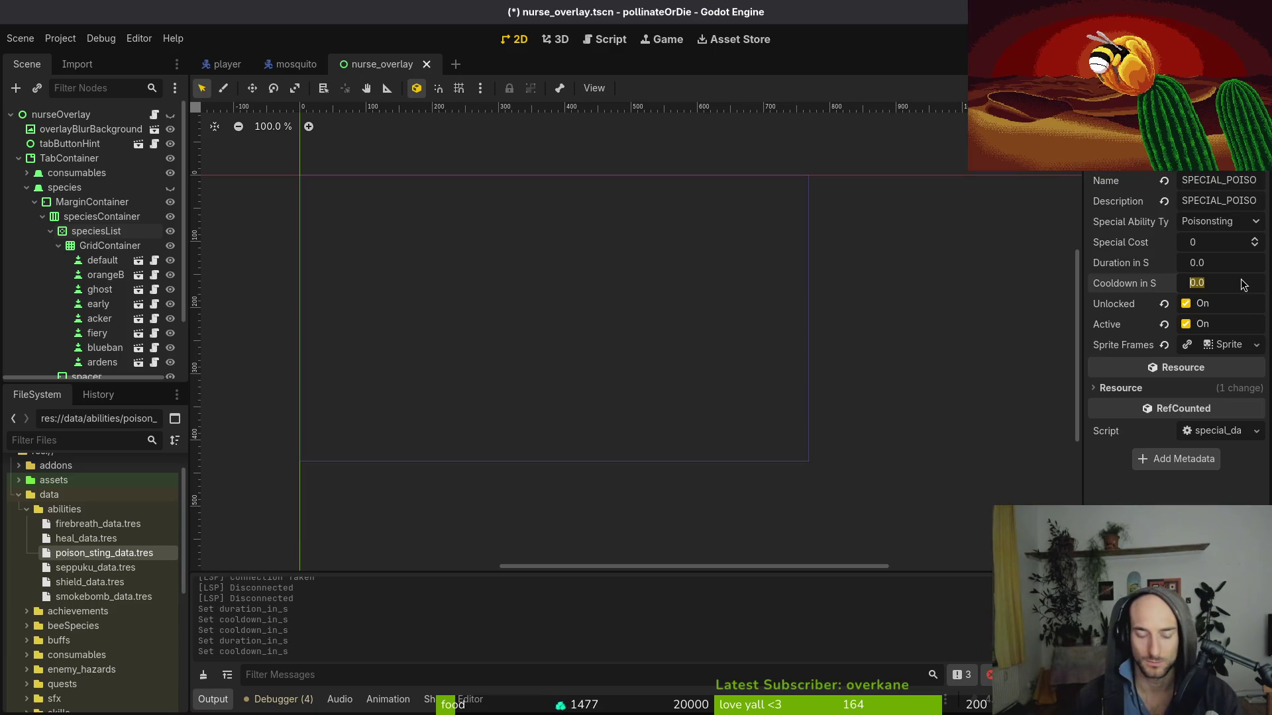
{"action": "type", "text": "45"}
{"action": "key", "text": "Return"}
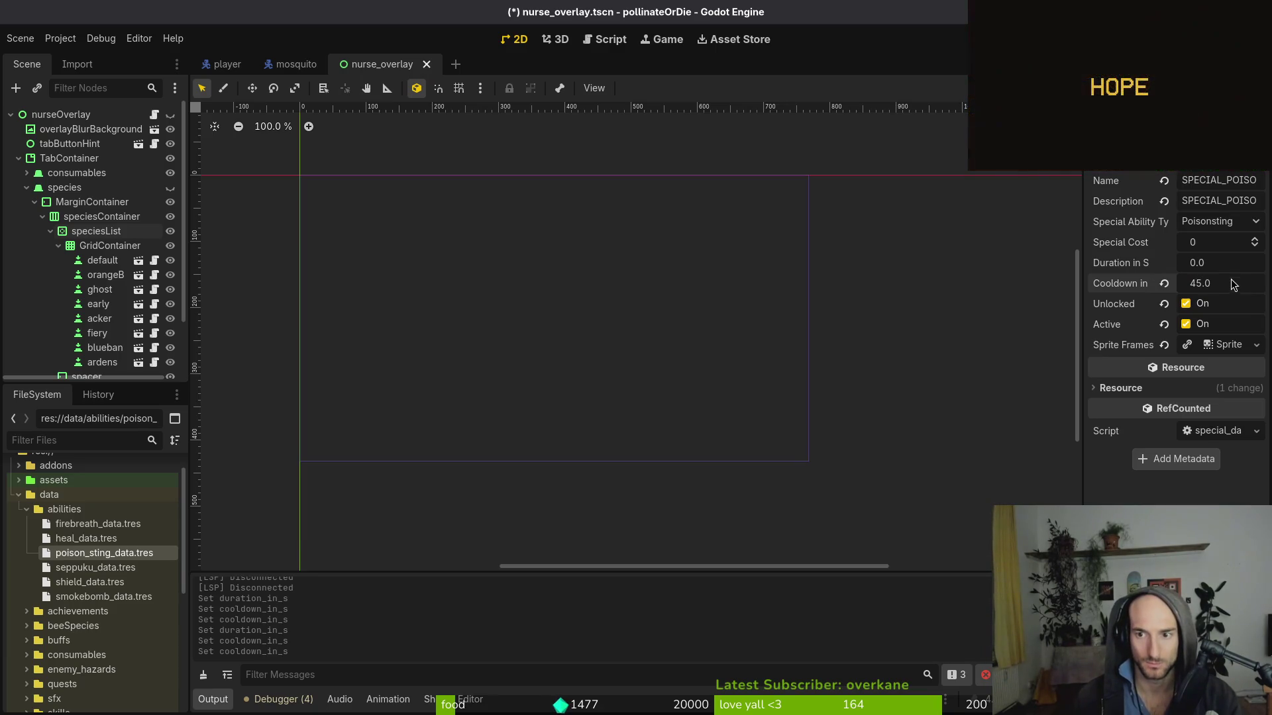
{"action": "left_click", "coordinate": [1227, 268]}
{"action": "type", "text": "1"}
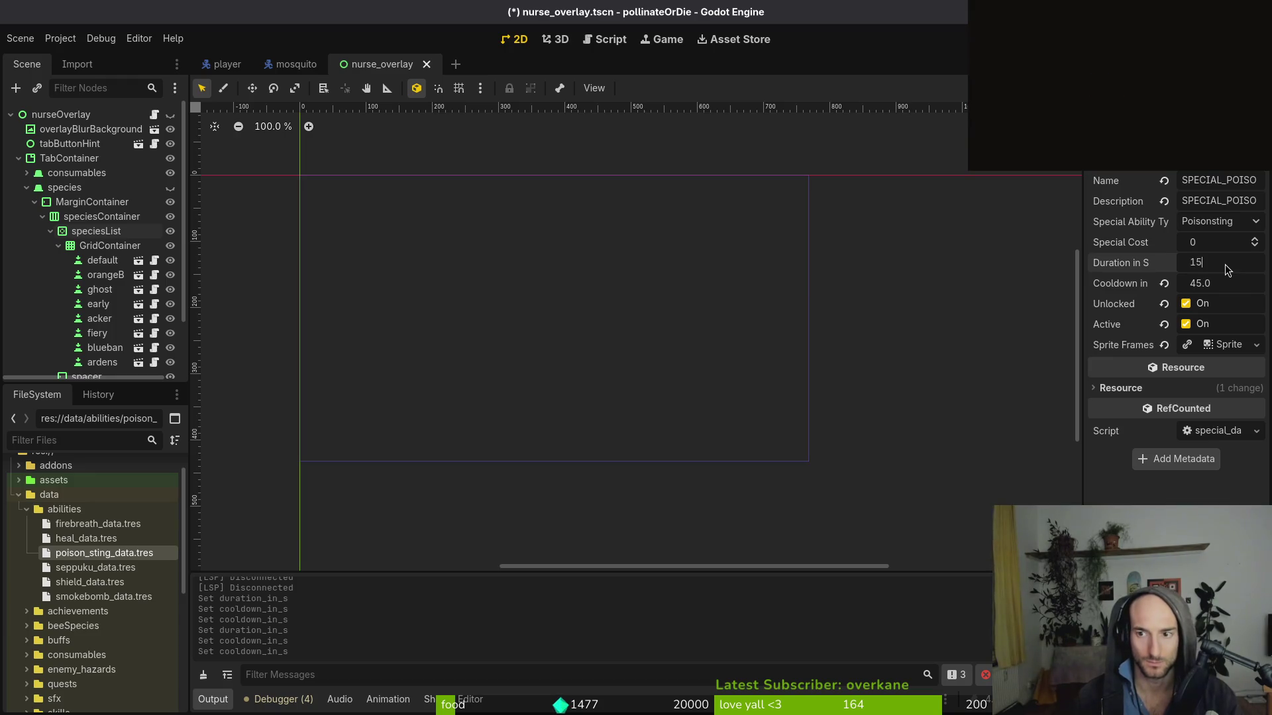
{"action": "type", "text": "5"}
{"action": "key", "text": "Return"}
{"action": "key", "text": "ctrl+s"}
- Set the Heal cooldown to 120, leaving its duration unchanged
{"action": "left_click", "coordinate": [91, 538]}
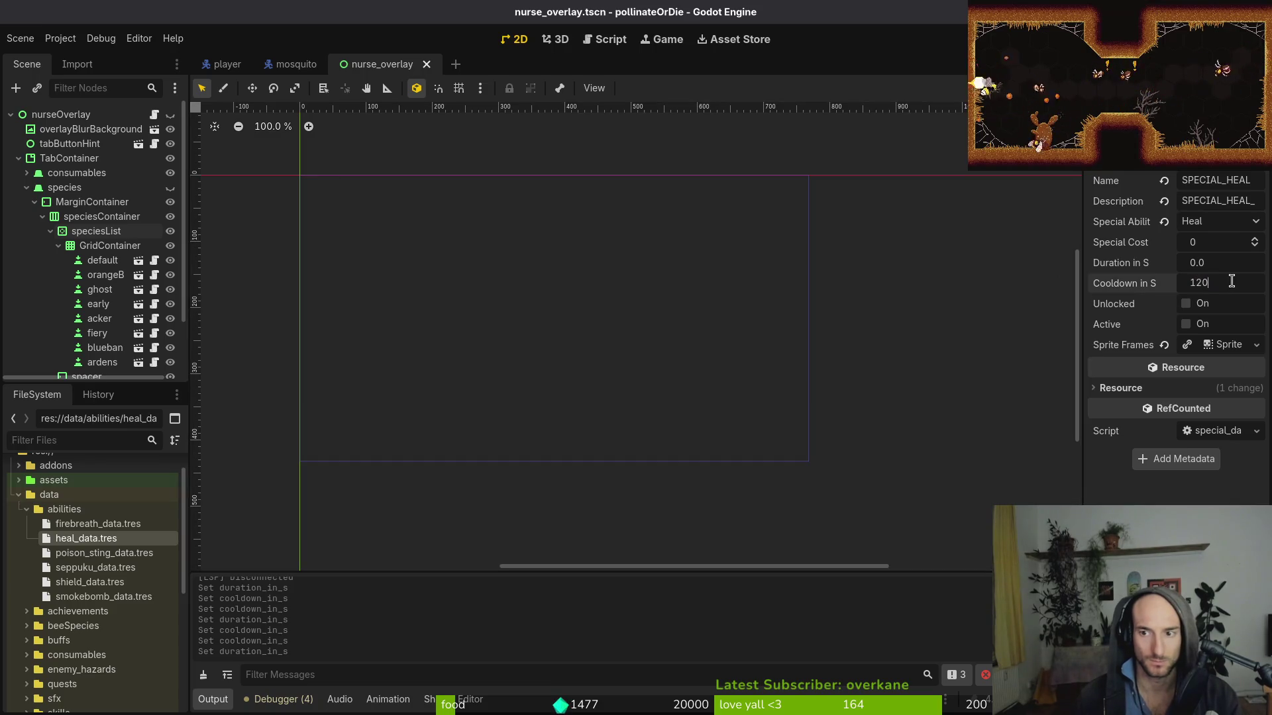
{"action": "key", "text": "shift+Tab"}
{"action": "left_click", "coordinate": [918, 416]}
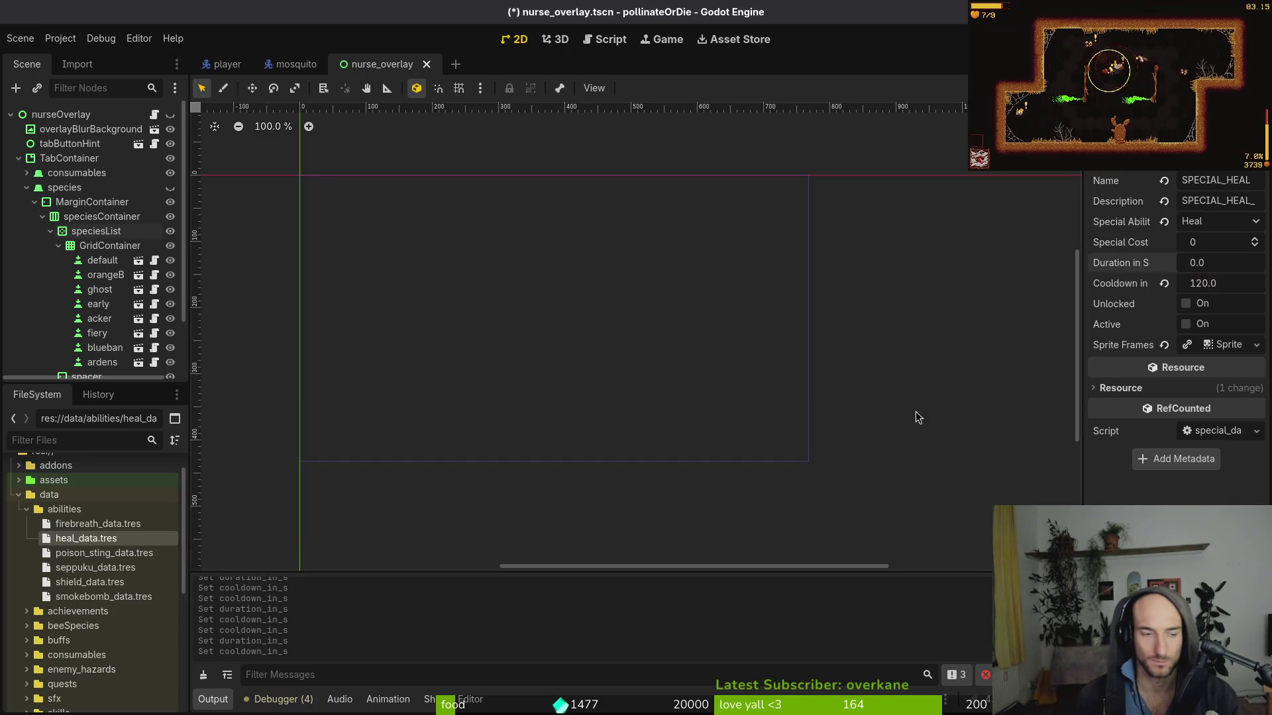
- Set the Firebreath cooldown to 25 and save
{"action": "left_click", "coordinate": [99, 523]}
{"action": "left_click", "coordinate": [1229, 285]}
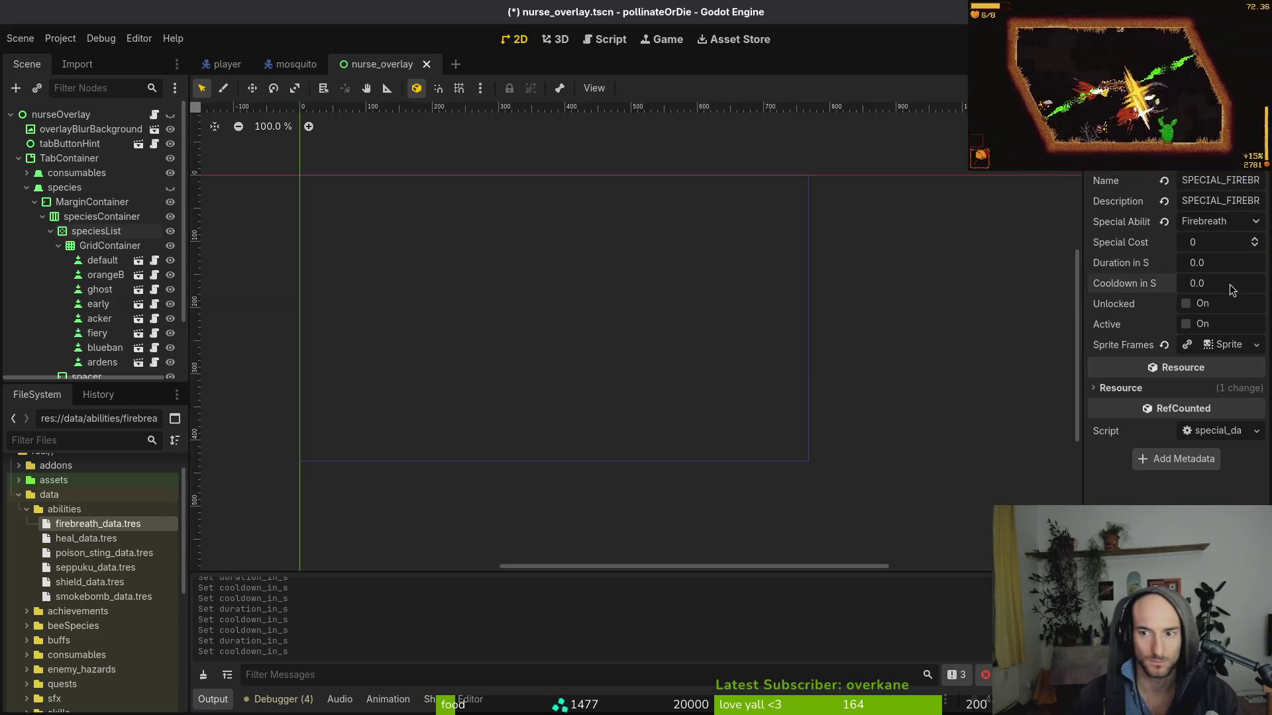
{"action": "type", "text": "25"}
{"action": "key", "text": "Return"}
{"action": "key", "text": "ctrl+s"}
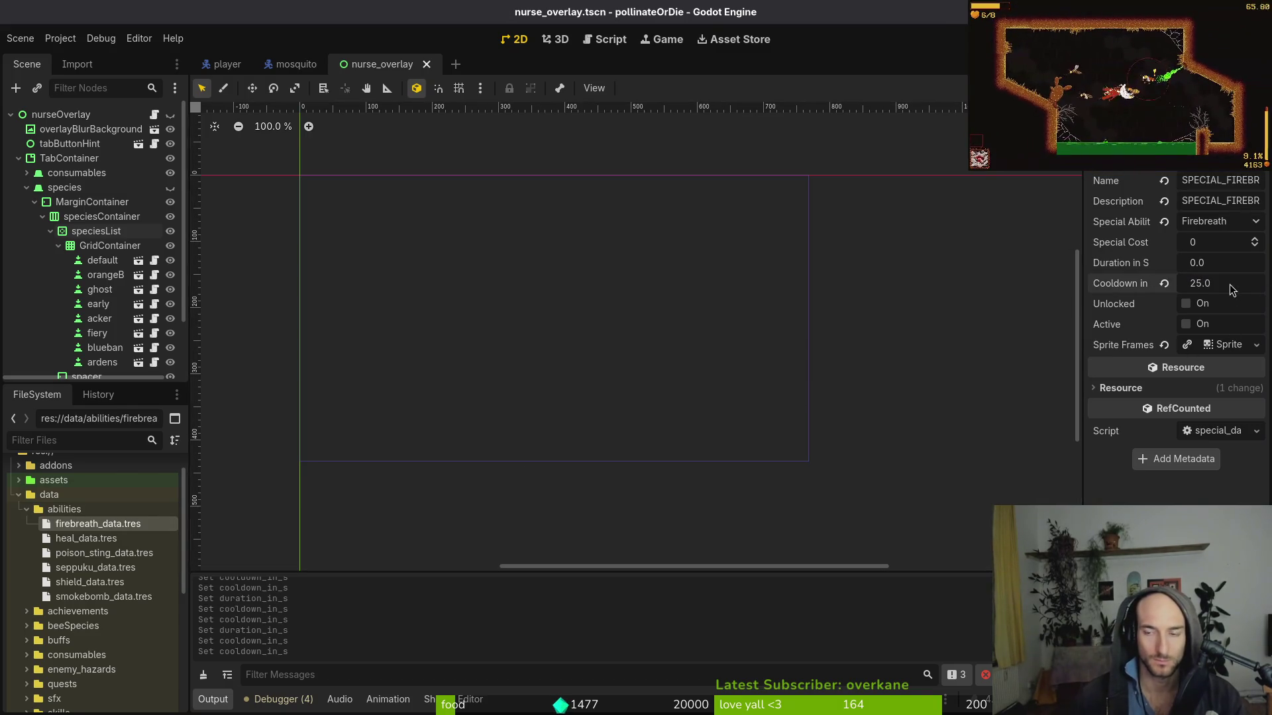
- Try a Smokebomb cooldown of 20, then restore it to 25 and save
{"action": "left_click", "coordinate": [102, 554]}
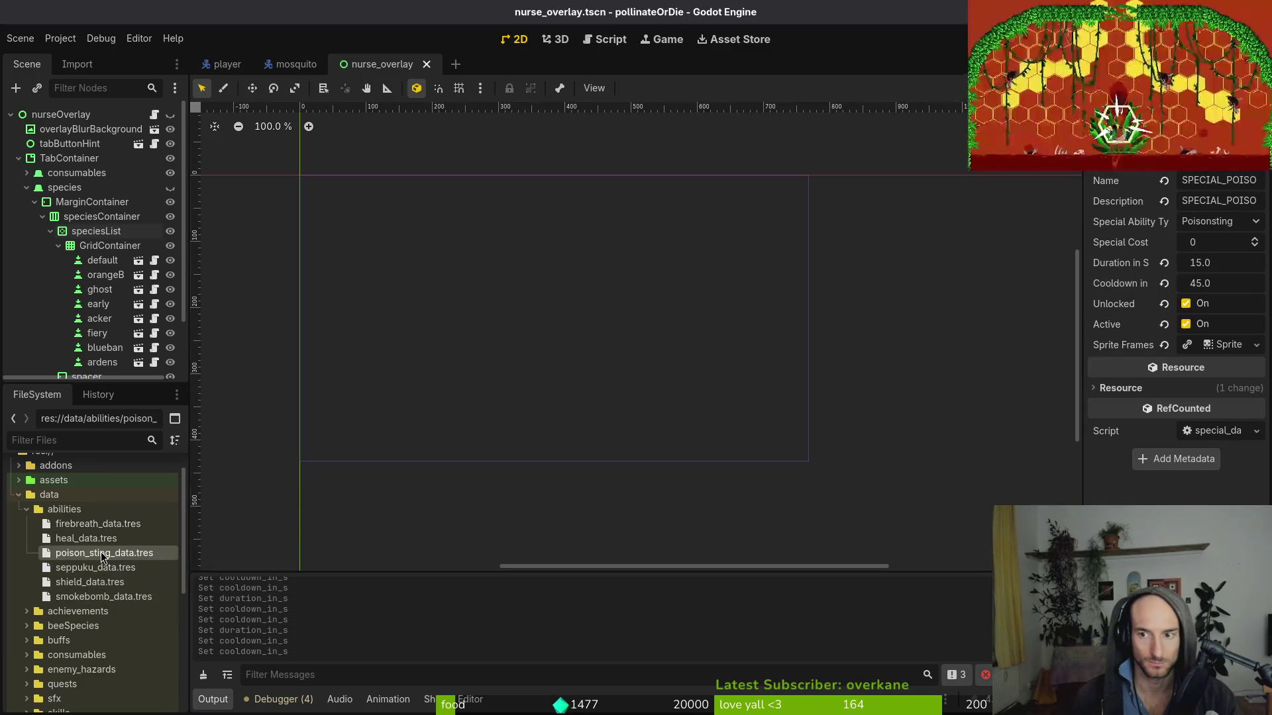
{"action": "left_click", "coordinate": [101, 598]}
{"action": "left_click", "coordinate": [1260, 279]}
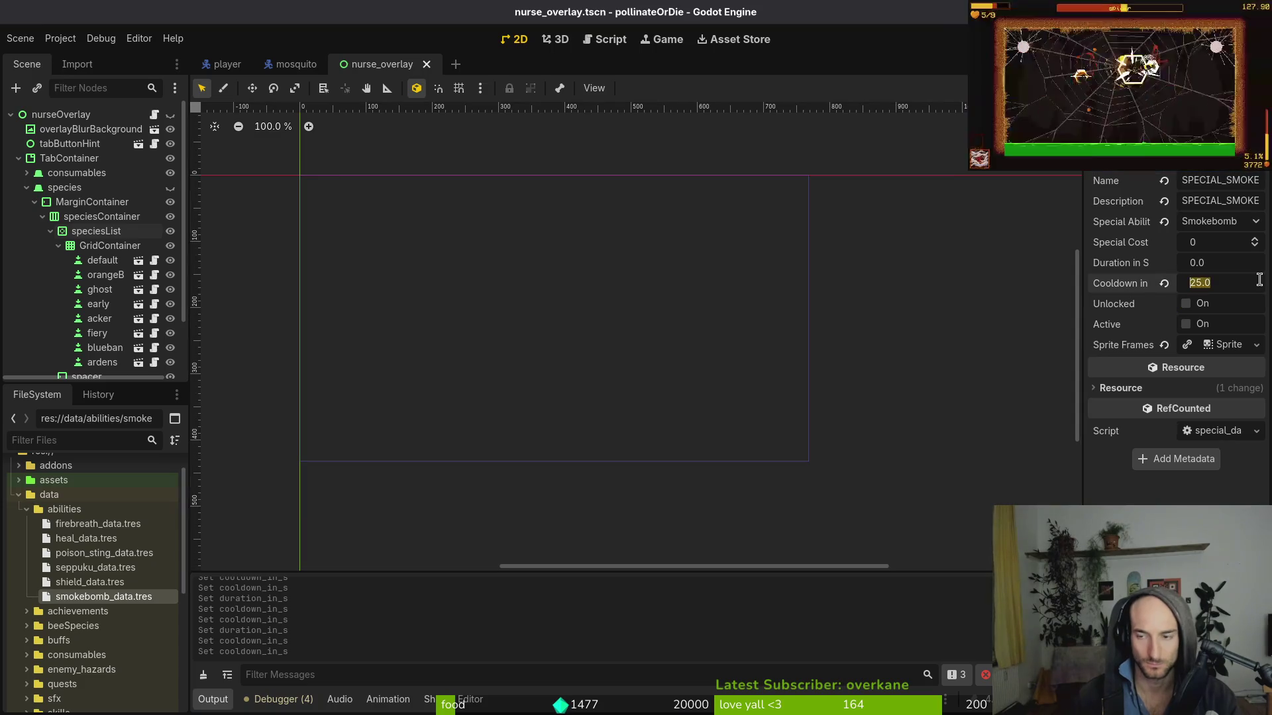
{"action": "type", "text": "20"}
{"action": "key", "text": "Return"}
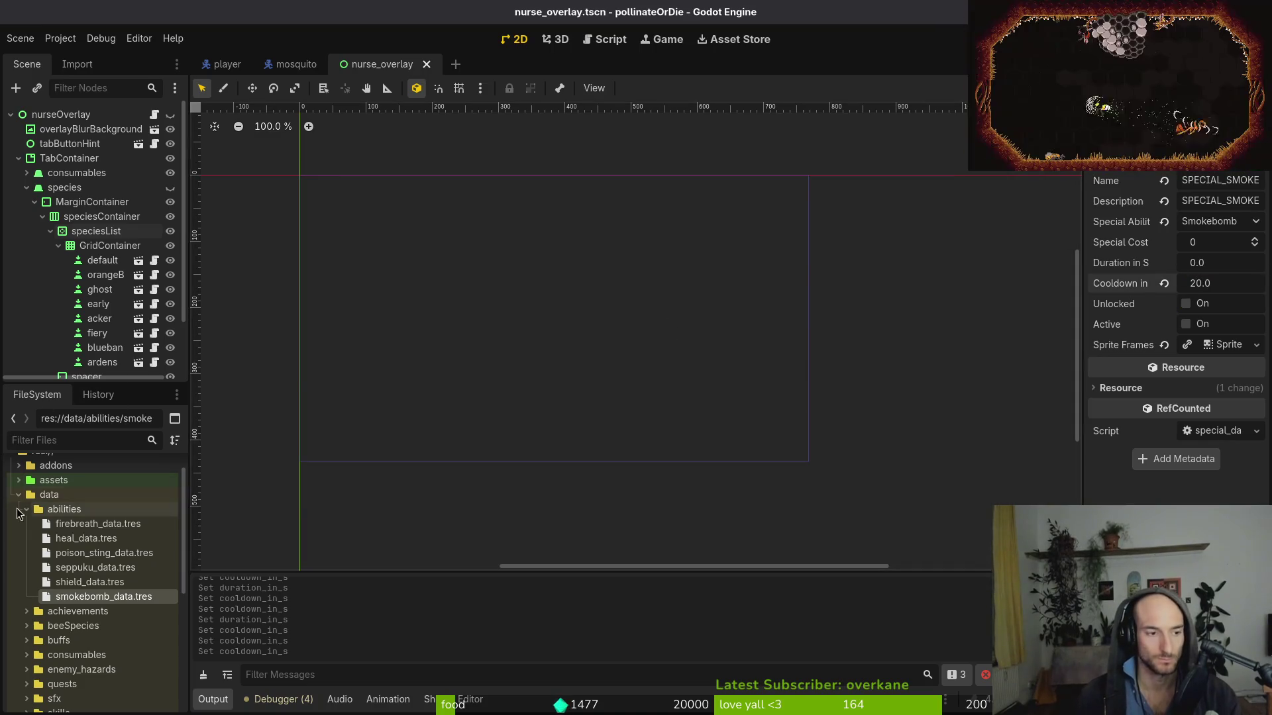
{"action": "left_click", "coordinate": [27, 515]}
{"action": "key", "text": "ctrl+s"}
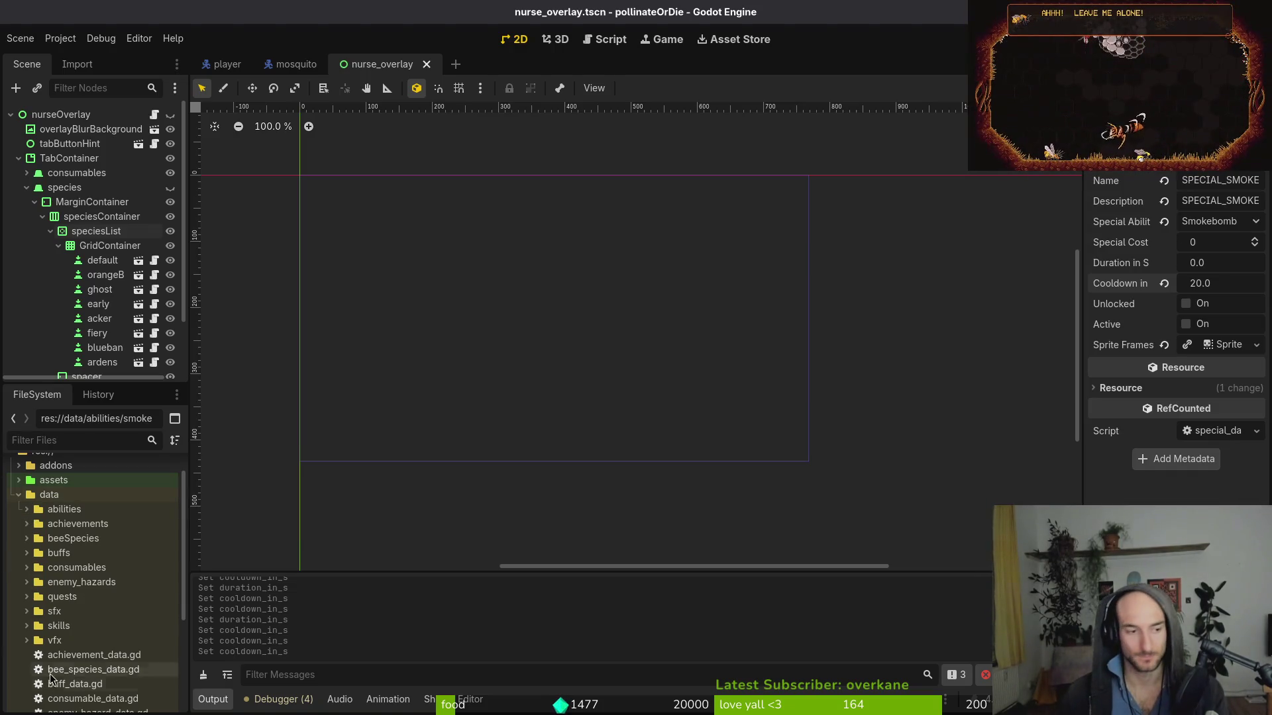
{"action": "left_click", "coordinate": [1225, 282]}
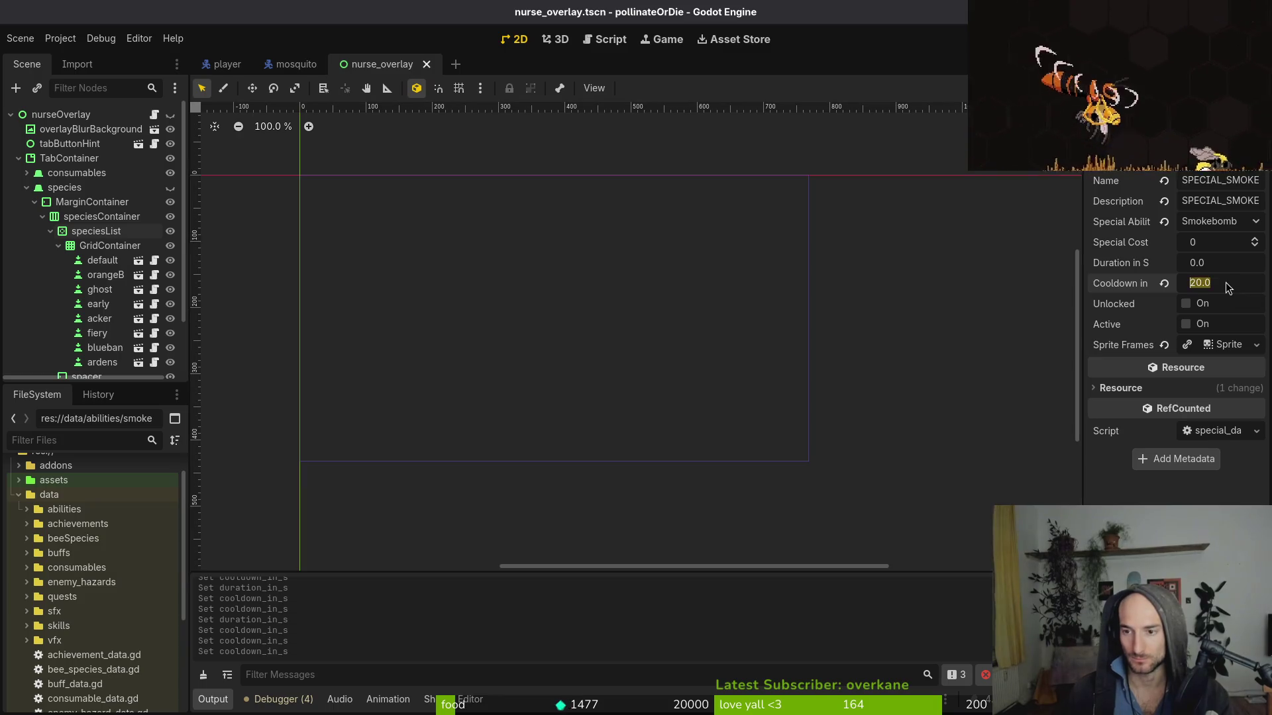
{"action": "type", "text": "25"}
{"action": "key", "text": "Return"}
{"action": "key", "text": "ctrl+s"}
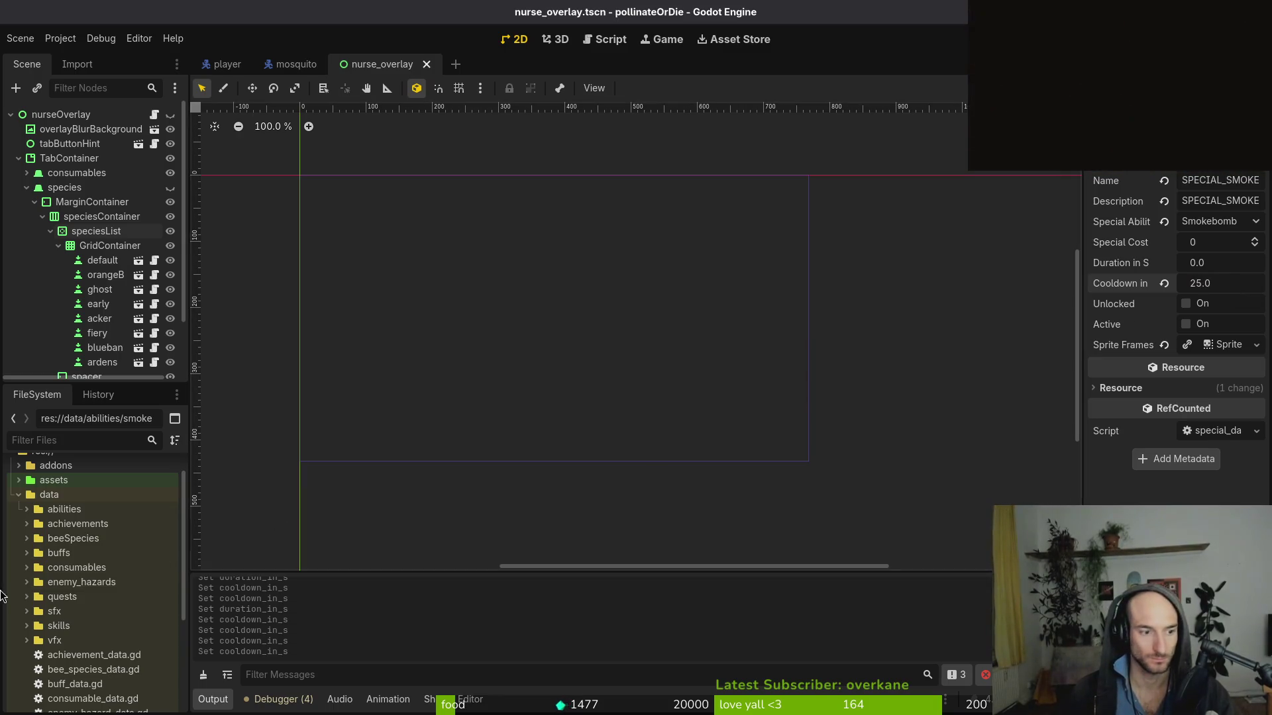
- Raise the Firebreath cooldown to 30 and save
{"action": "left_click", "coordinate": [27, 509]}
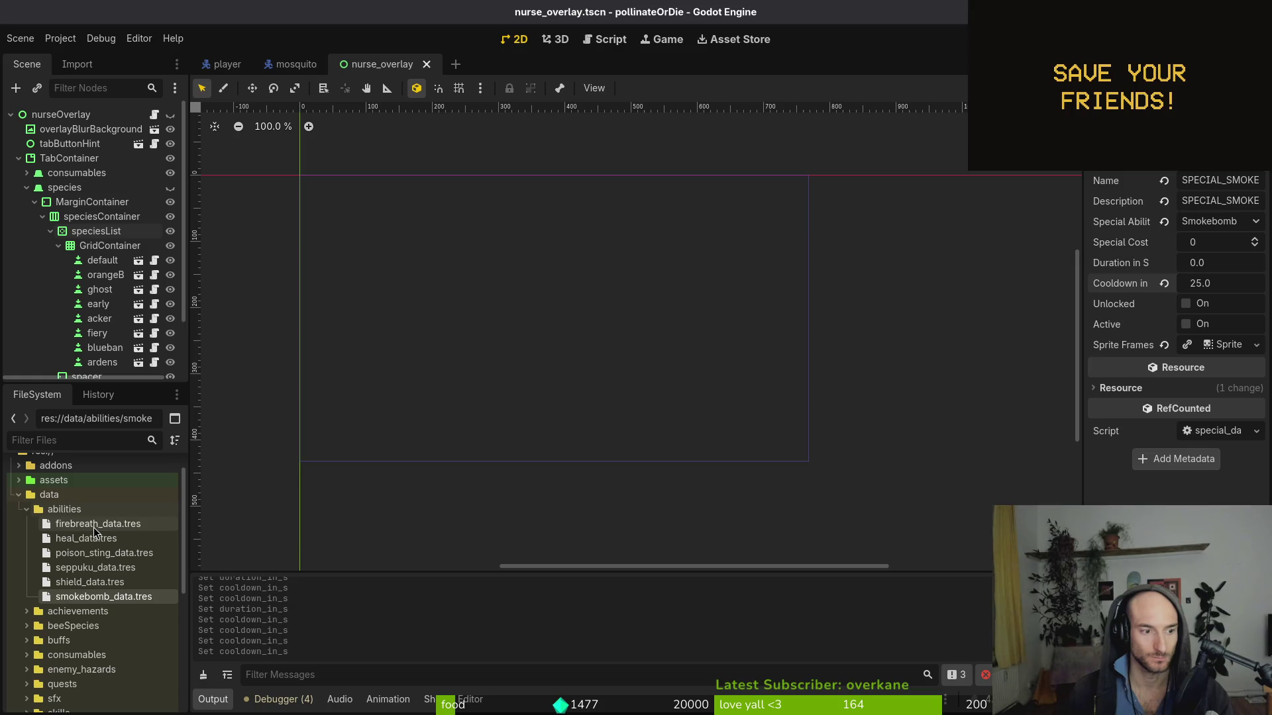
{"action": "left_click", "coordinate": [95, 526]}
{"action": "left_click", "coordinate": [1254, 285]}
{"action": "type", "text": "30"}
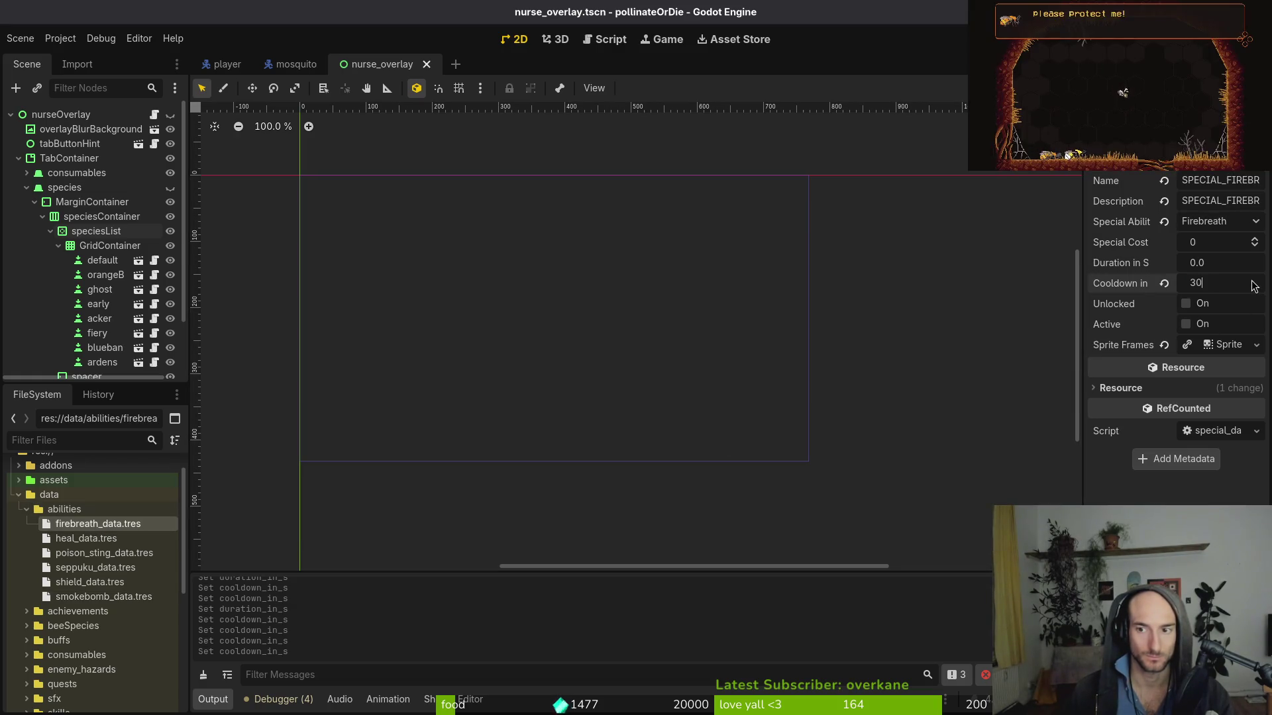
{"action": "key", "text": "Return"}
{"action": "key", "text": "ctrl+s"}
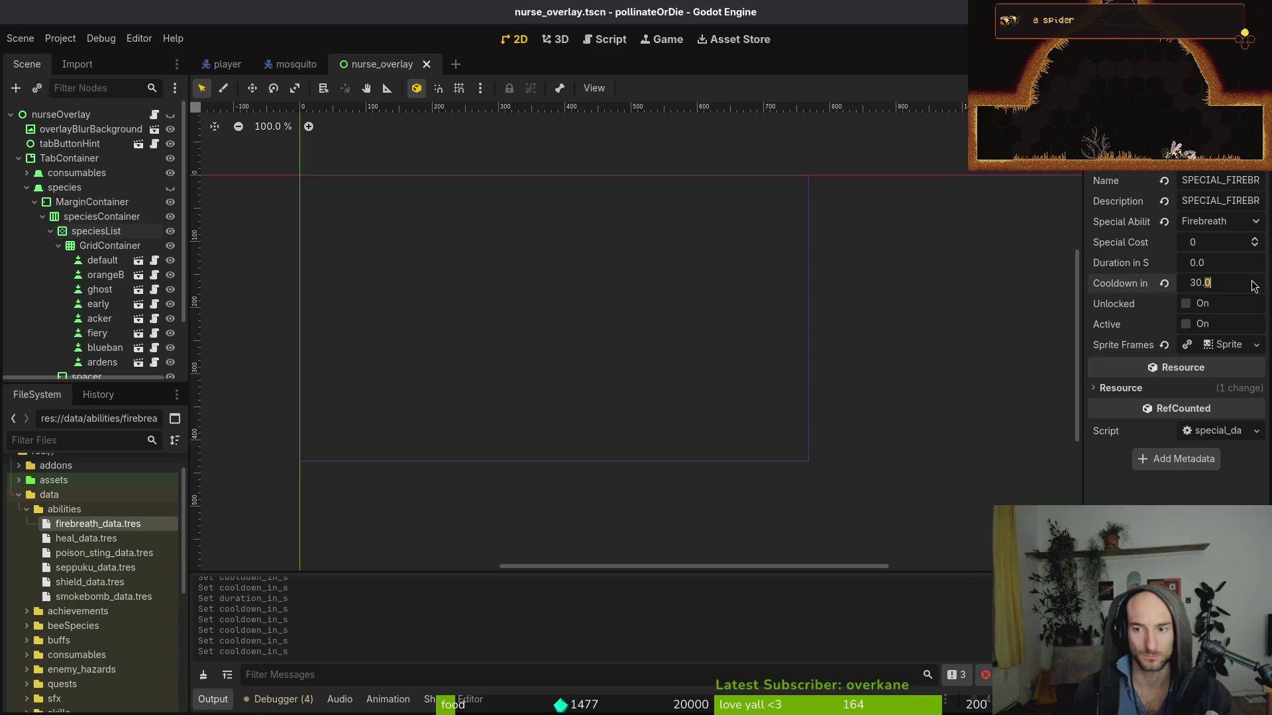
{"action": "key", "text": "Return"}
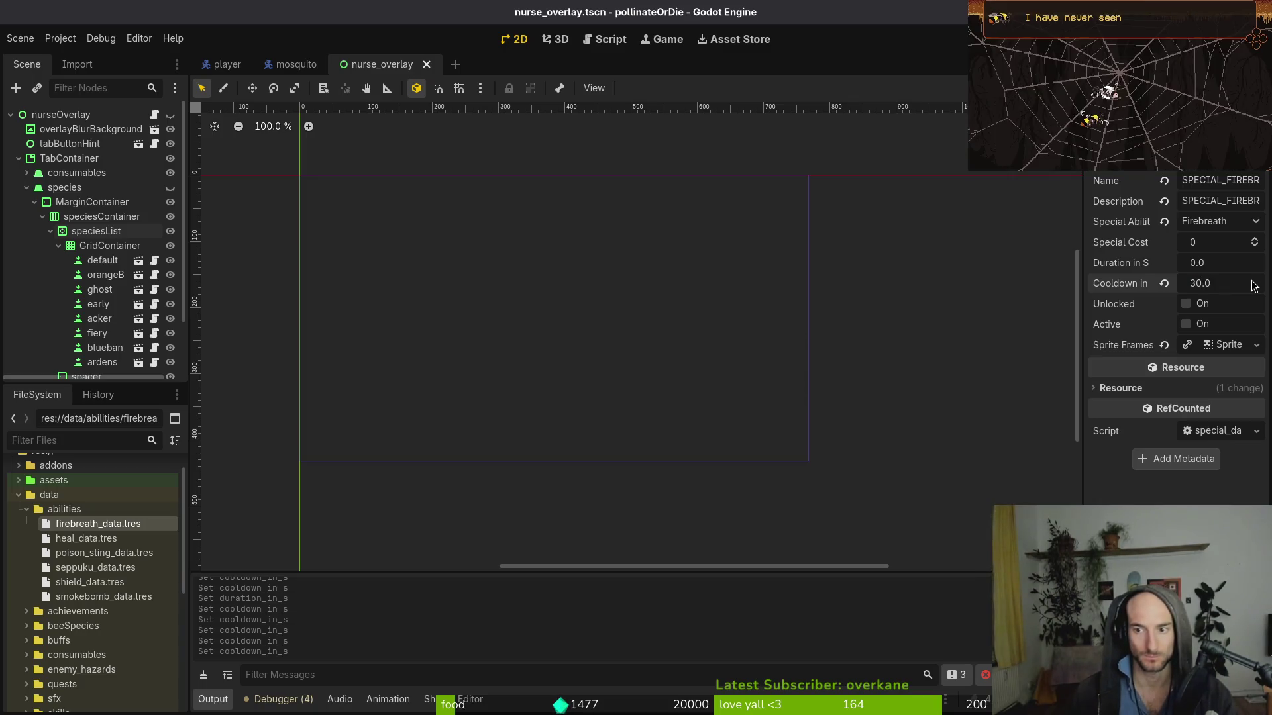
- Raise the Poisonsting cooldown to 50 and save
{"action": "left_click", "coordinate": [98, 553]}
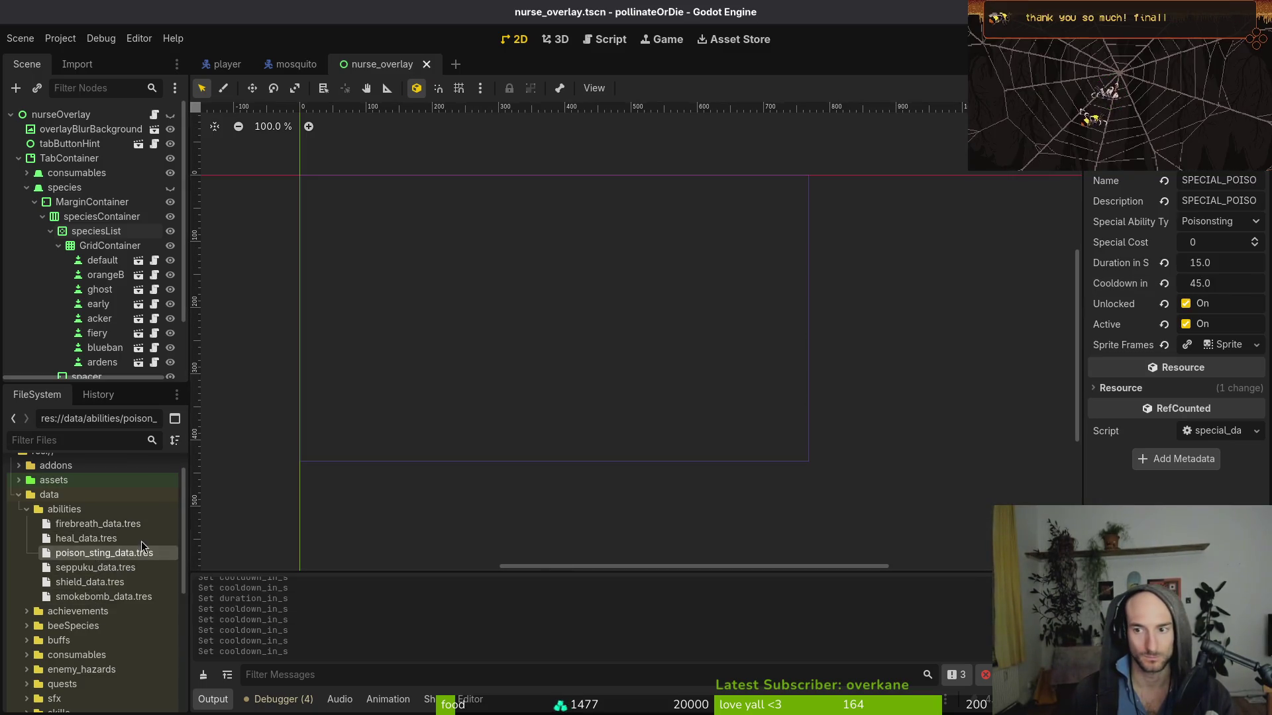
{"action": "left_click", "coordinate": [1242, 285]}
{"action": "type", "text": "50"}
{"action": "key", "text": "Return"}
{"action": "key", "text": "ctrl+s"}
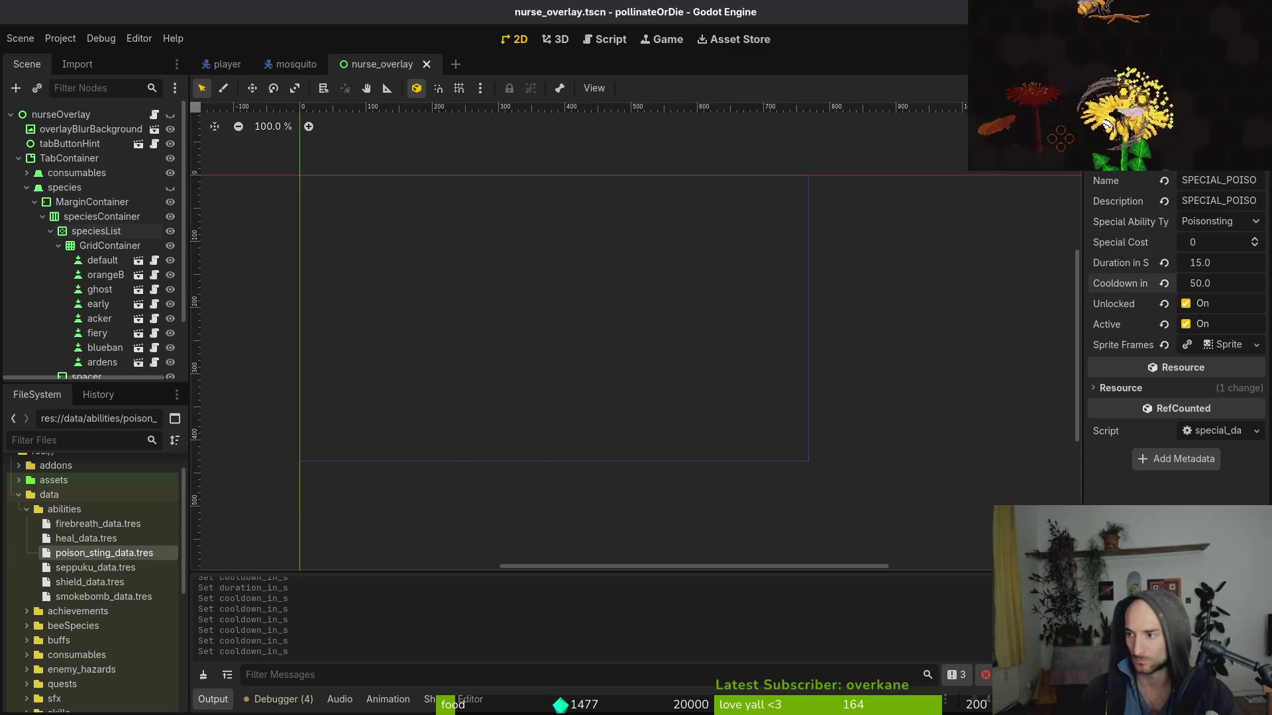
{"action": "key", "text": "alt+Tab"}
- Launch vim in the project folder, search files for 'sting' and open stinging.gd
{"action": "type", "text": "vim ."}
{"action": "key", "text": "Return"}
{"action": "key", "text": "space"}
{"action": "key", "text": "f"}
{"action": "key", "text": "f"}
{"action": "type", "text": "poisstin"}
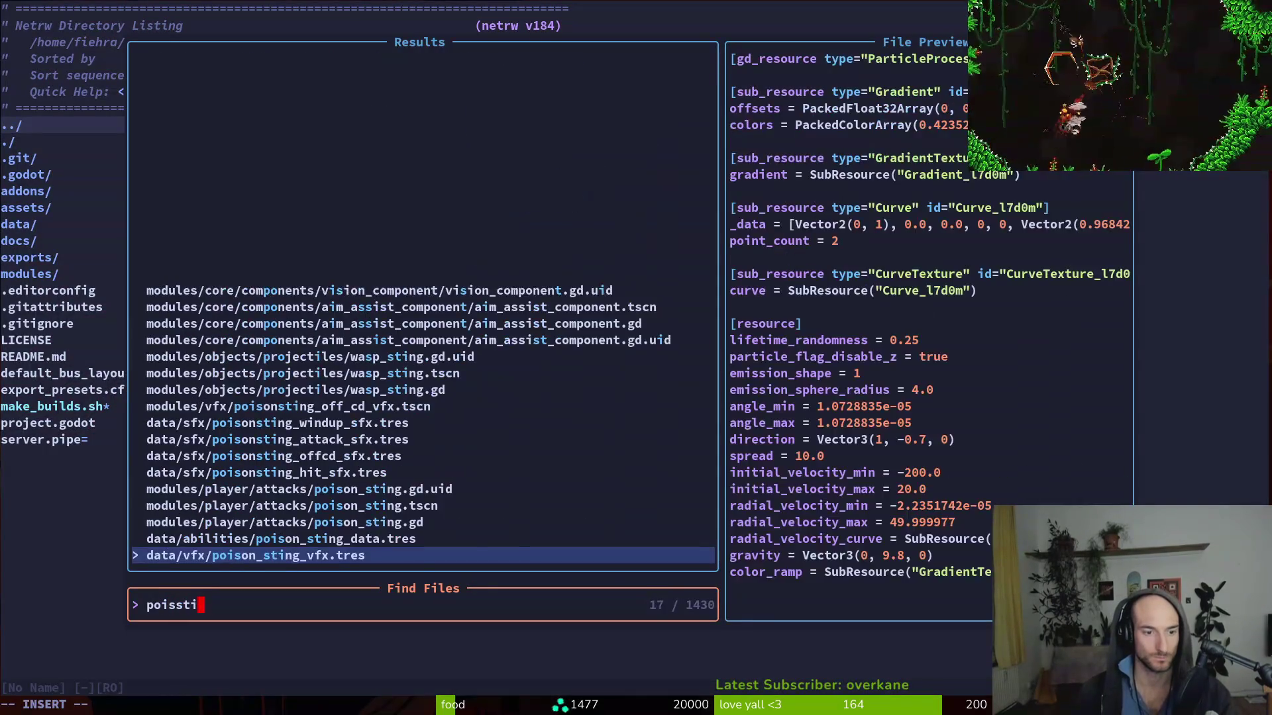
{"action": "key", "text": "BackSpace"}
{"action": "key", "text": "BackSpace"}
{"action": "key", "text": "BackSpace"}
{"action": "key", "text": "BackSpace"}
{"action": "key", "text": "BackSpace"}
{"action": "key", "text": "BackSpace"}
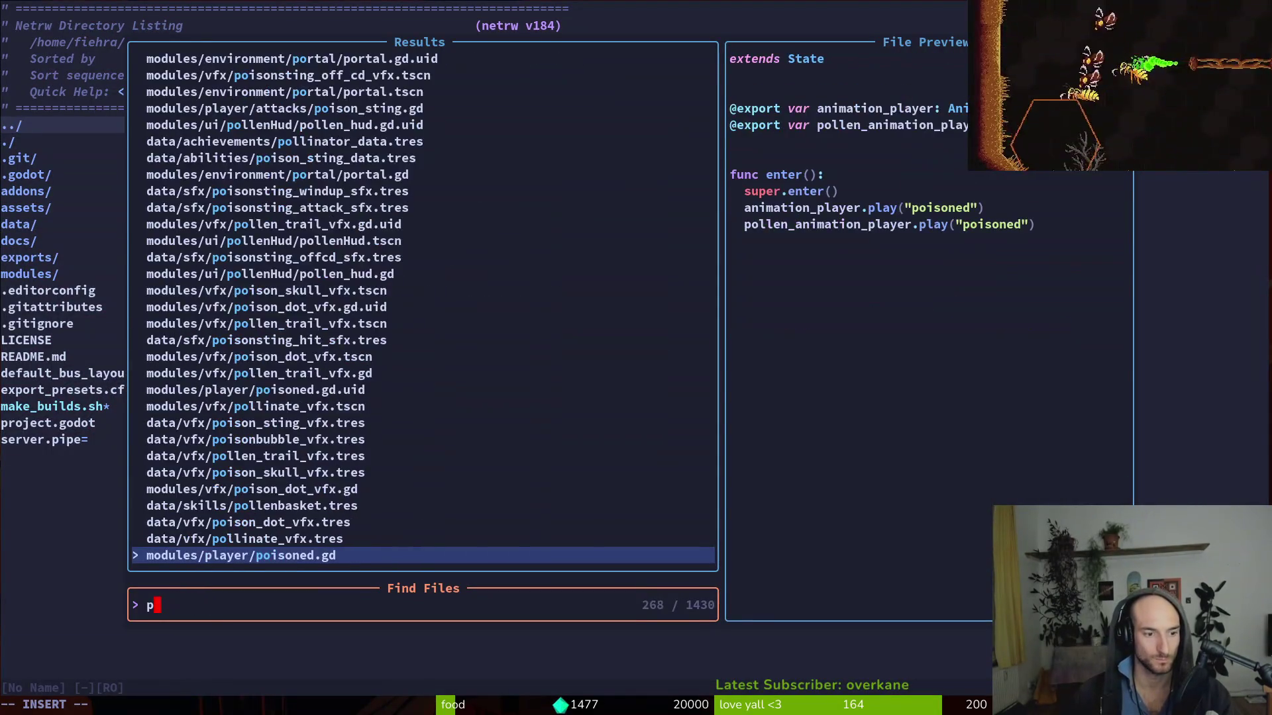
{"action": "type", "text": "stin"}
{"action": "key", "text": "BackSpace"}
{"action": "key", "text": "BackSpace"}
{"action": "key", "text": "BackSpace"}
{"action": "key", "text": "BackSpace"}
{"action": "type", "text": "sting"}
{"action": "key", "text": "Return"}
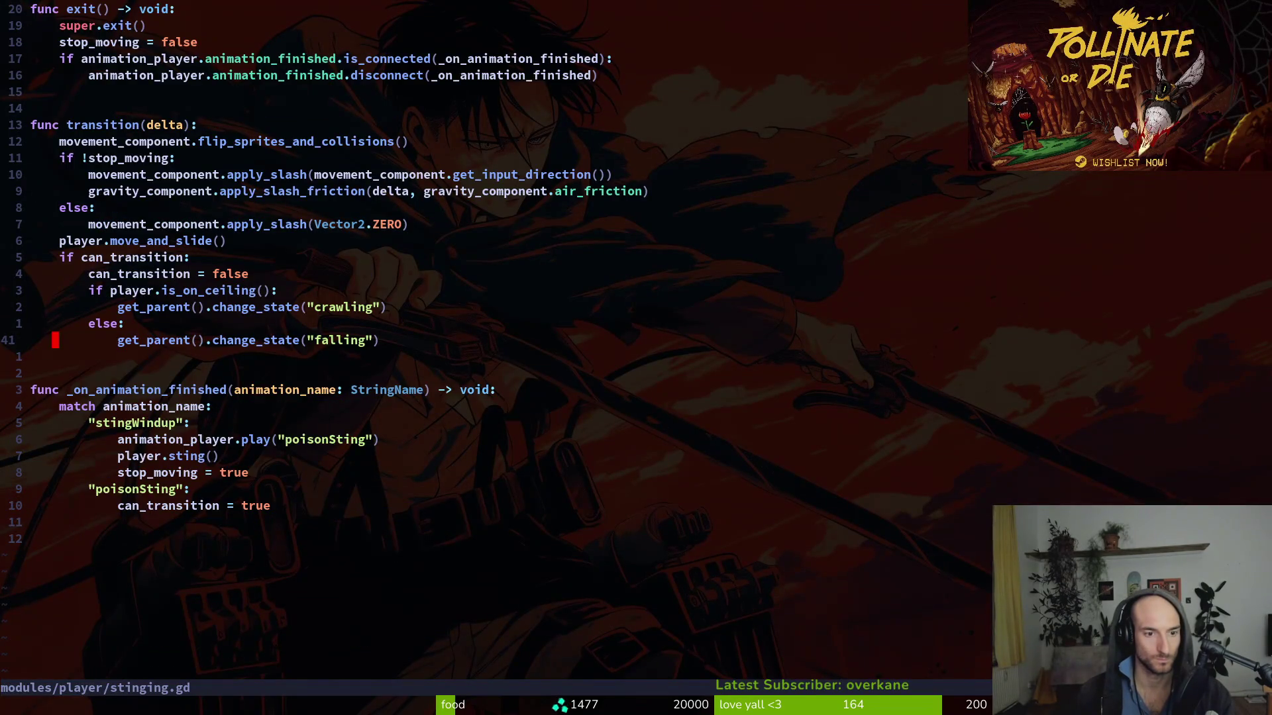
- Search the project files for 'poisting' and open poison_sting.gd
{"action": "key", "text": "space"}
{"action": "key", "text": "f"}
{"action": "key", "text": "f"}
{"action": "type", "text": "poisting"}
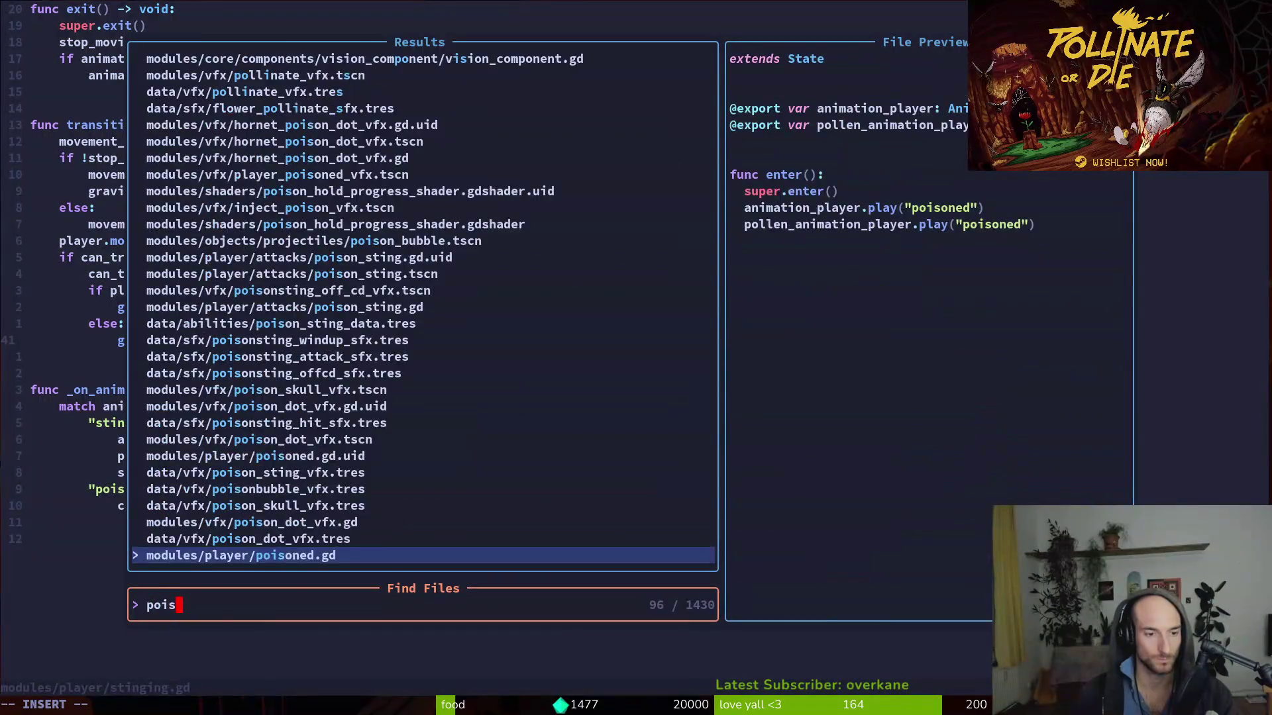
{"action": "key", "text": "Return"}
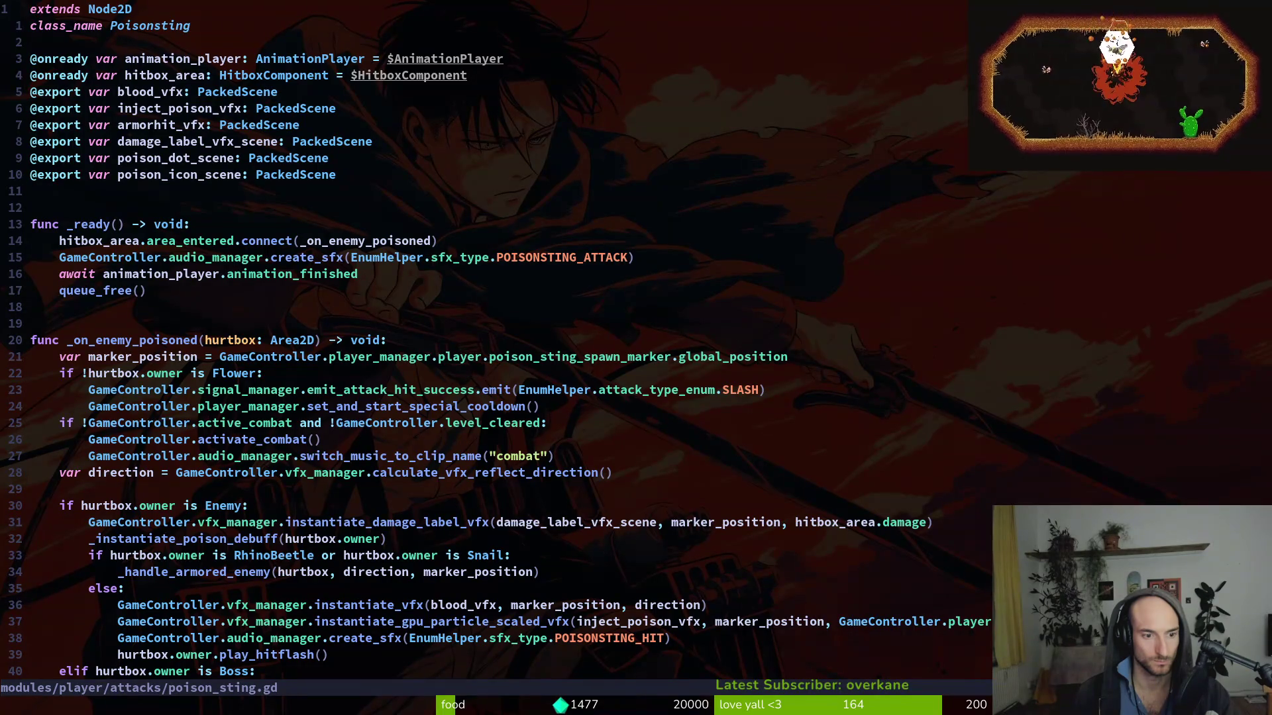
- Step through poison_sting.gd's debuff, hit signal, blood vfx, SpiderEgg and armored-enemy code
{"action": "key", "text": "j"}
{"action": "key", "text": "j"}
{"action": "key", "text": "j"}
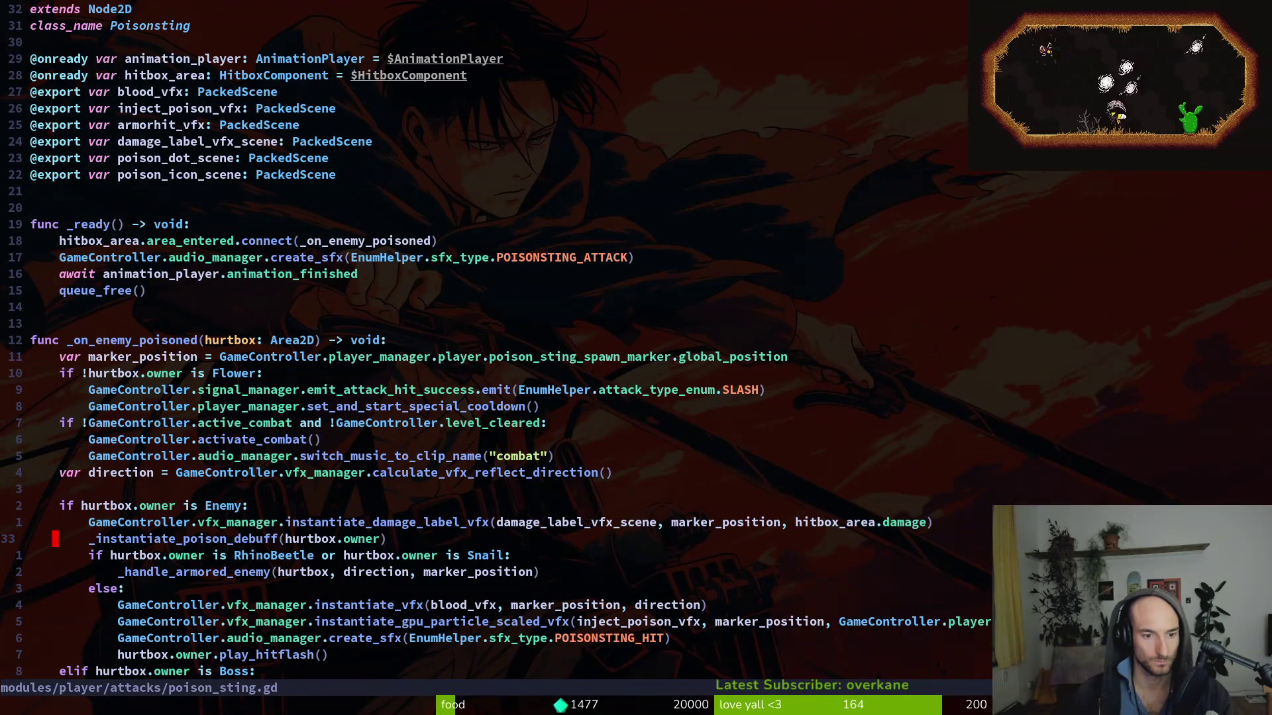
{"action": "key", "text": "k"}
{"action": "key", "text": "k"}
{"action": "key", "text": "k"}
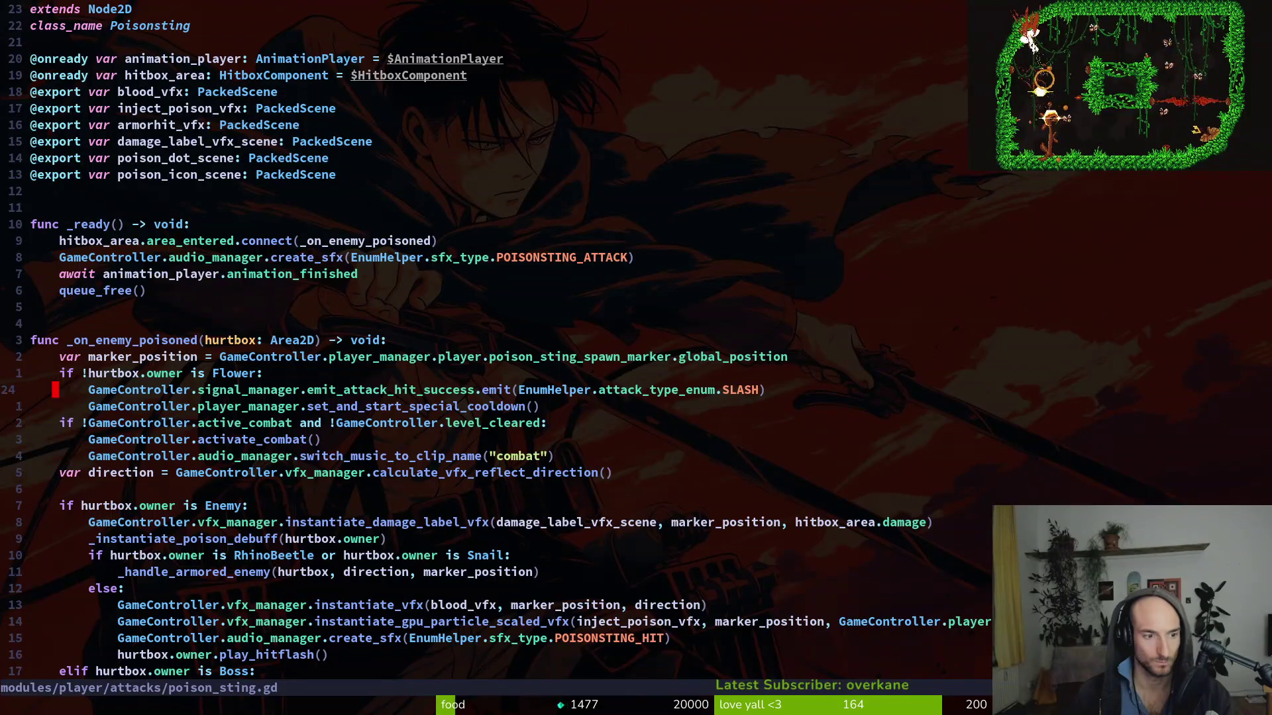
{"action": "key", "text": "k"}
{"action": "key", "text": "k"}
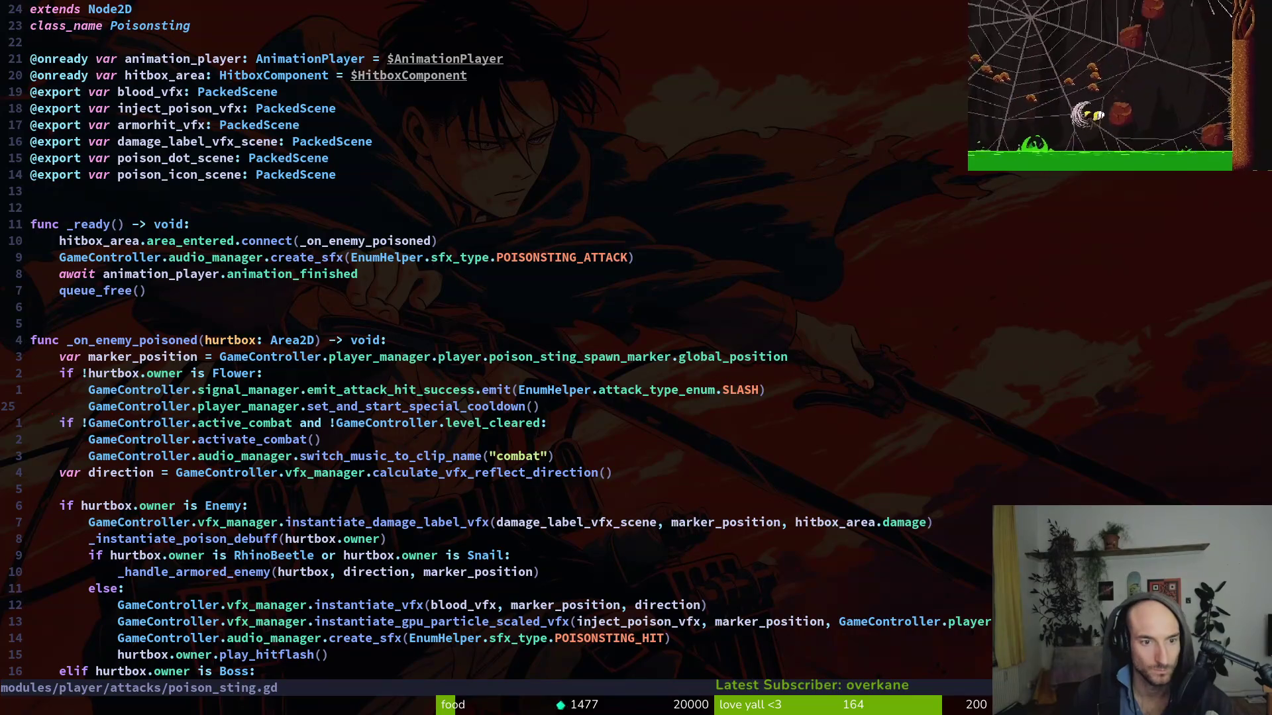
{"action": "key", "text": "j"}
{"action": "key", "text": "j"}
{"action": "key", "text": "j"}
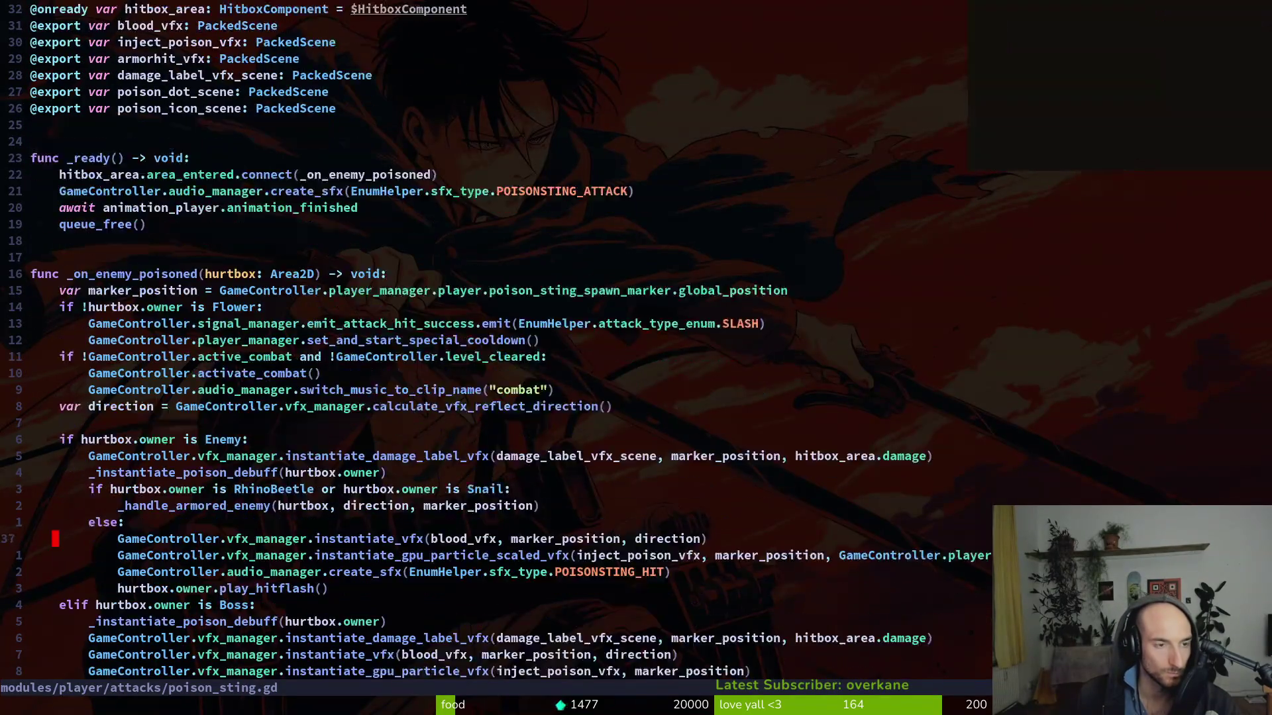
{"action": "key", "text": "j"}
{"action": "key", "text": "j"}
{"action": "key", "text": "j"}
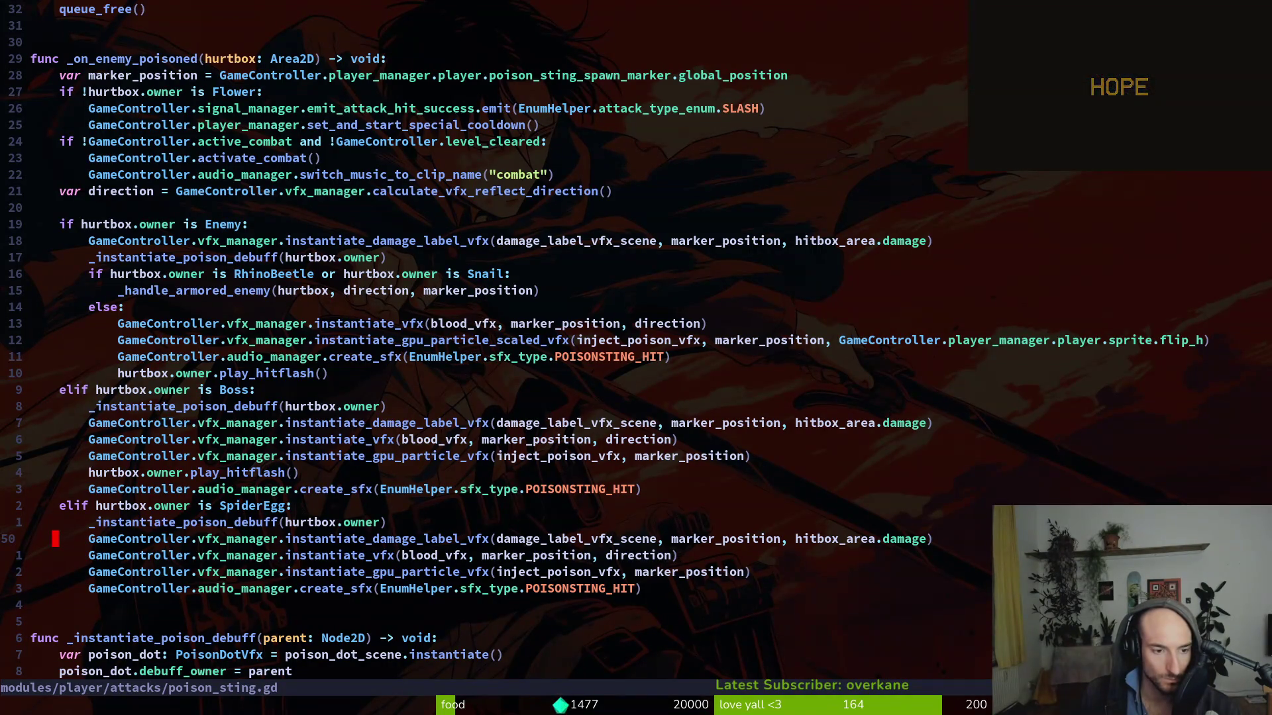
{"action": "key", "text": "j"}
{"action": "key", "text": "j"}
{"action": "key", "text": "j"}
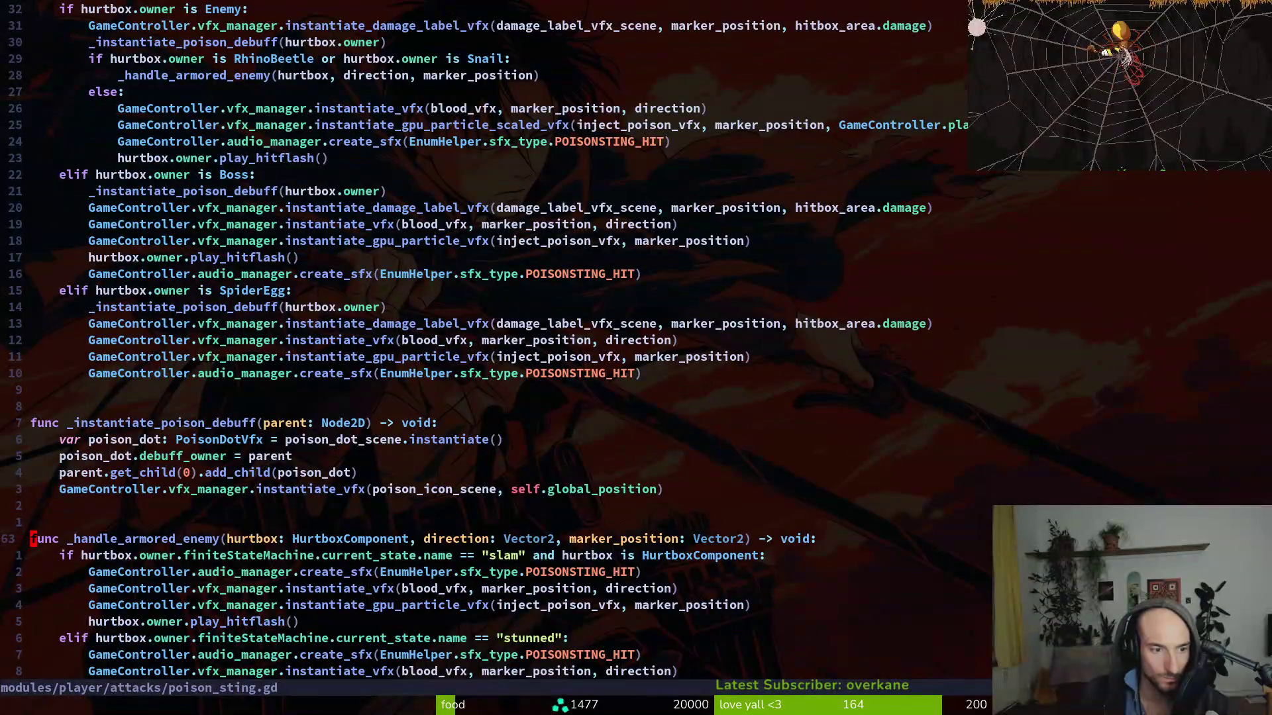
{"action": "key", "text": "k"}
{"action": "key", "text": "k"}
{"action": "key", "text": "k"}
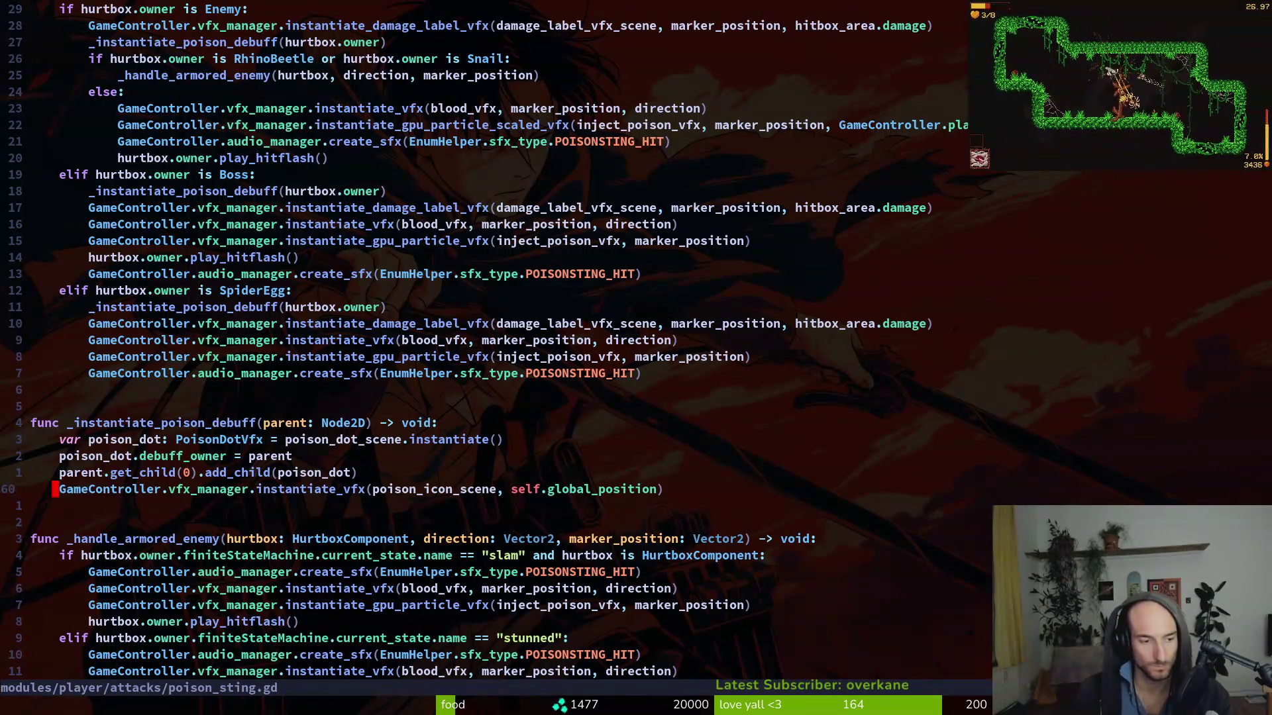
- Quit Vim with :wq, launch tig, and stage the six ability data files plus carder_bee_data.tres
{"action": "type", "text": ":wq"}
{"action": "key", "text": "Return"}
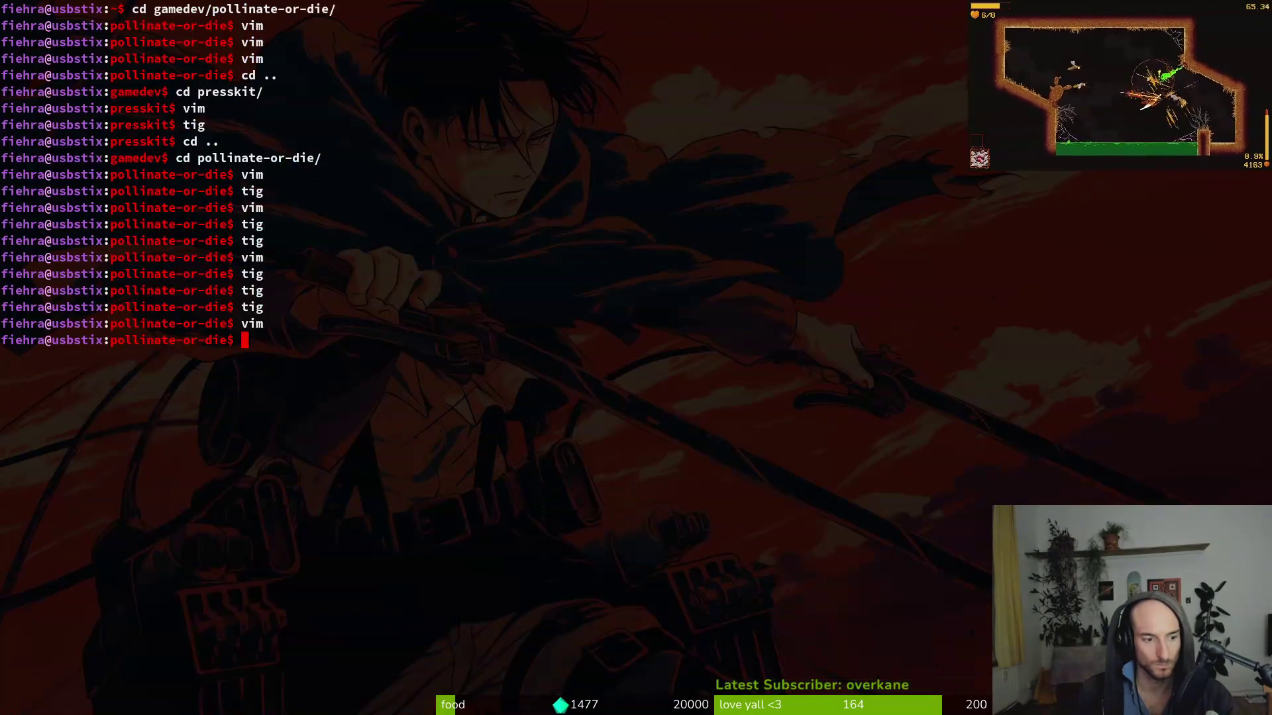
{"action": "type", "text": "tig"}
{"action": "key", "text": "Return"}
{"action": "key", "text": "Down"}
{"action": "key", "text": "Down"}
{"action": "key", "text": "Down"}
{"action": "key", "text": "Return"}
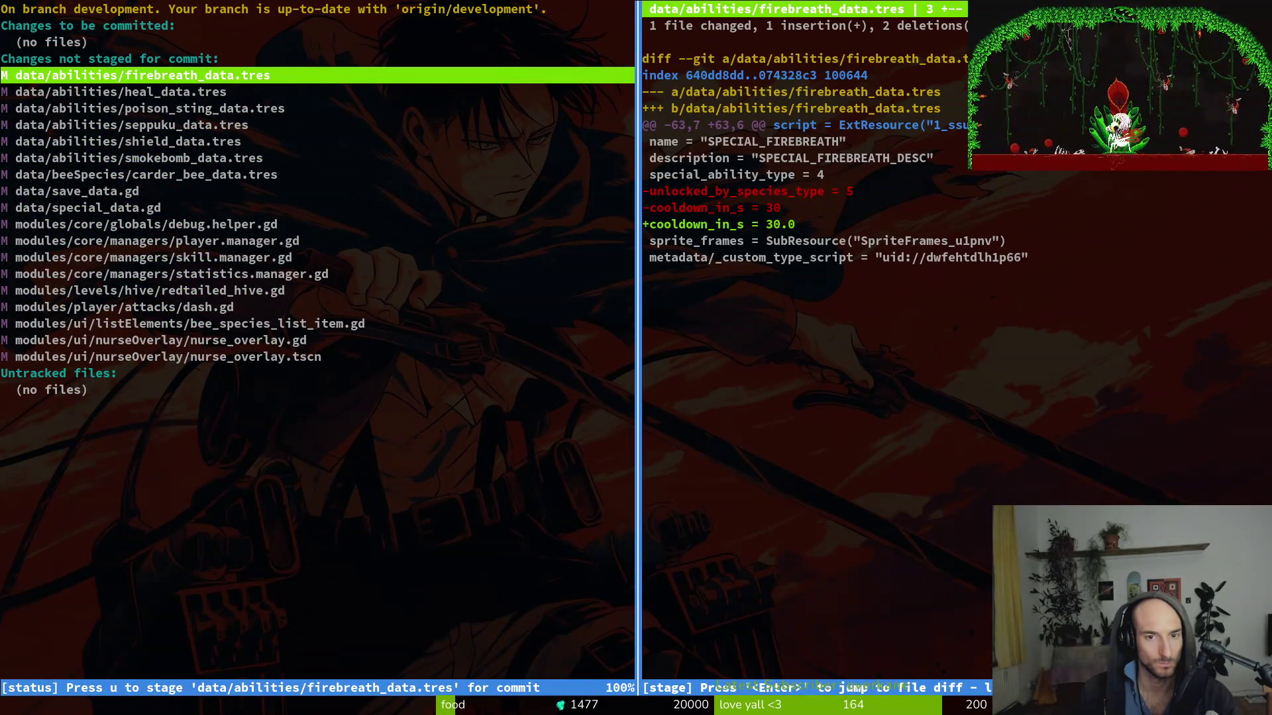
{"action": "key", "text": "u"}
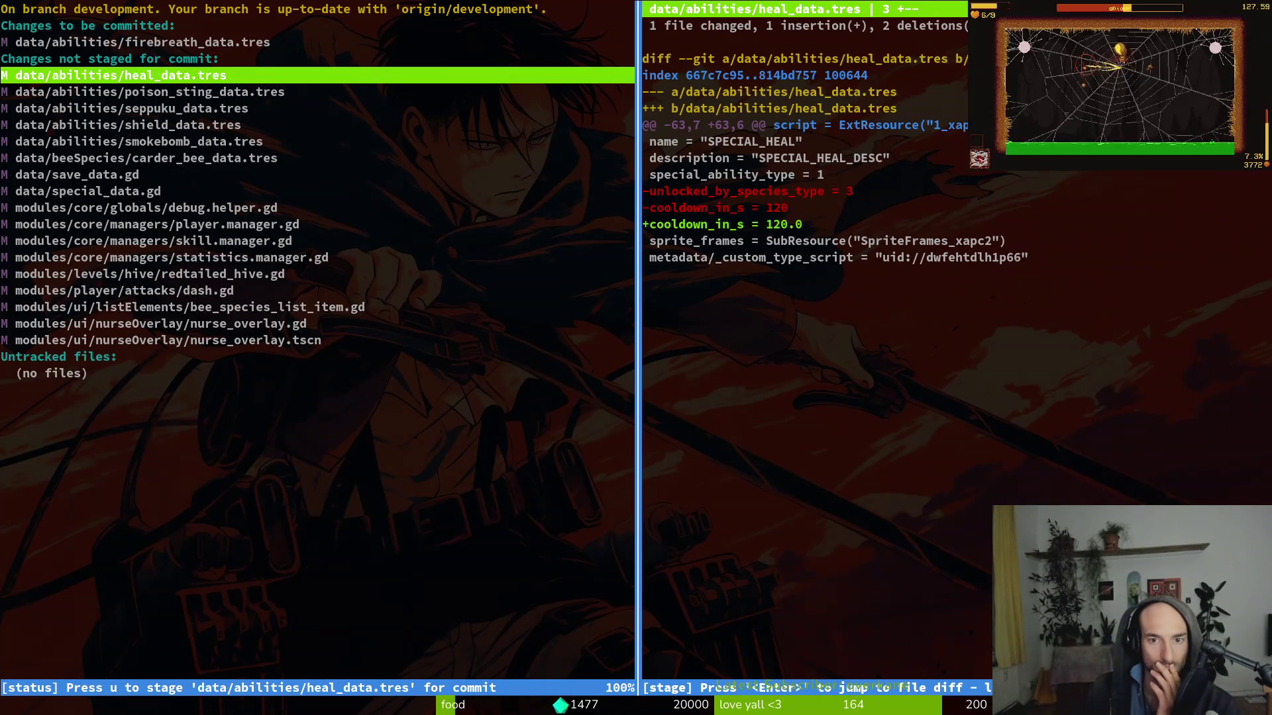
{"action": "key", "text": "u"}
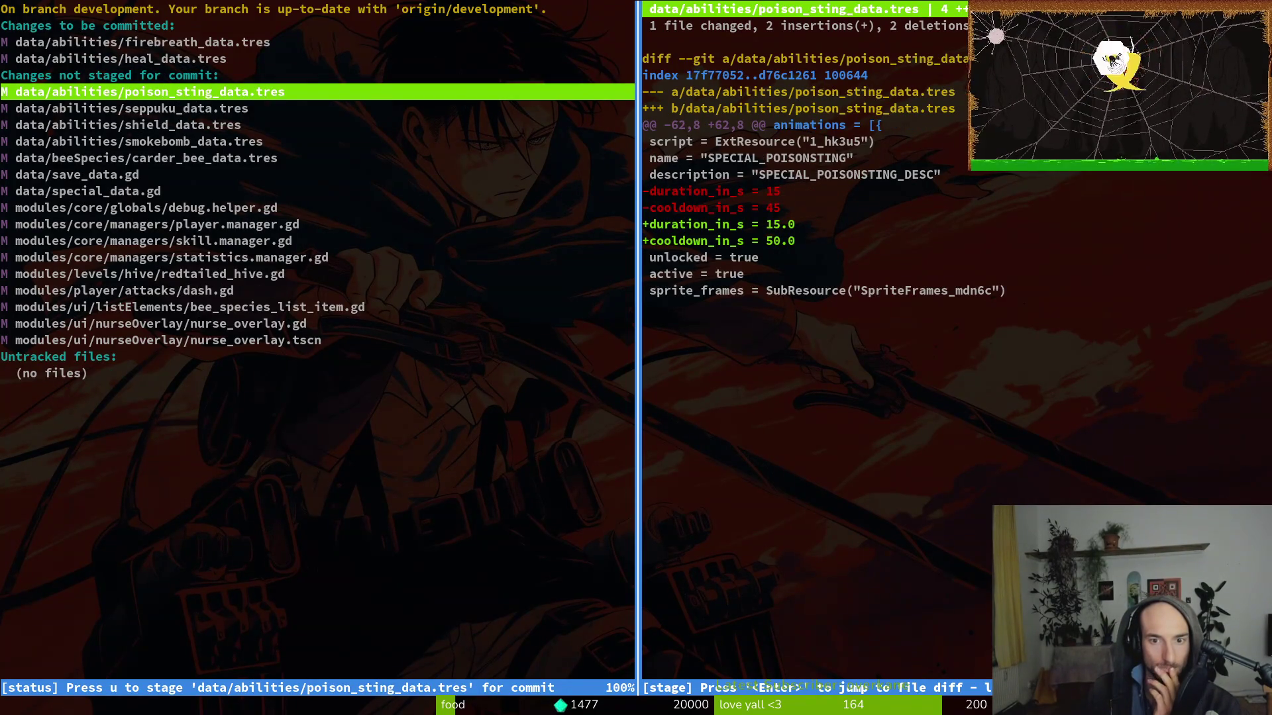
{"action": "key", "text": "u"}
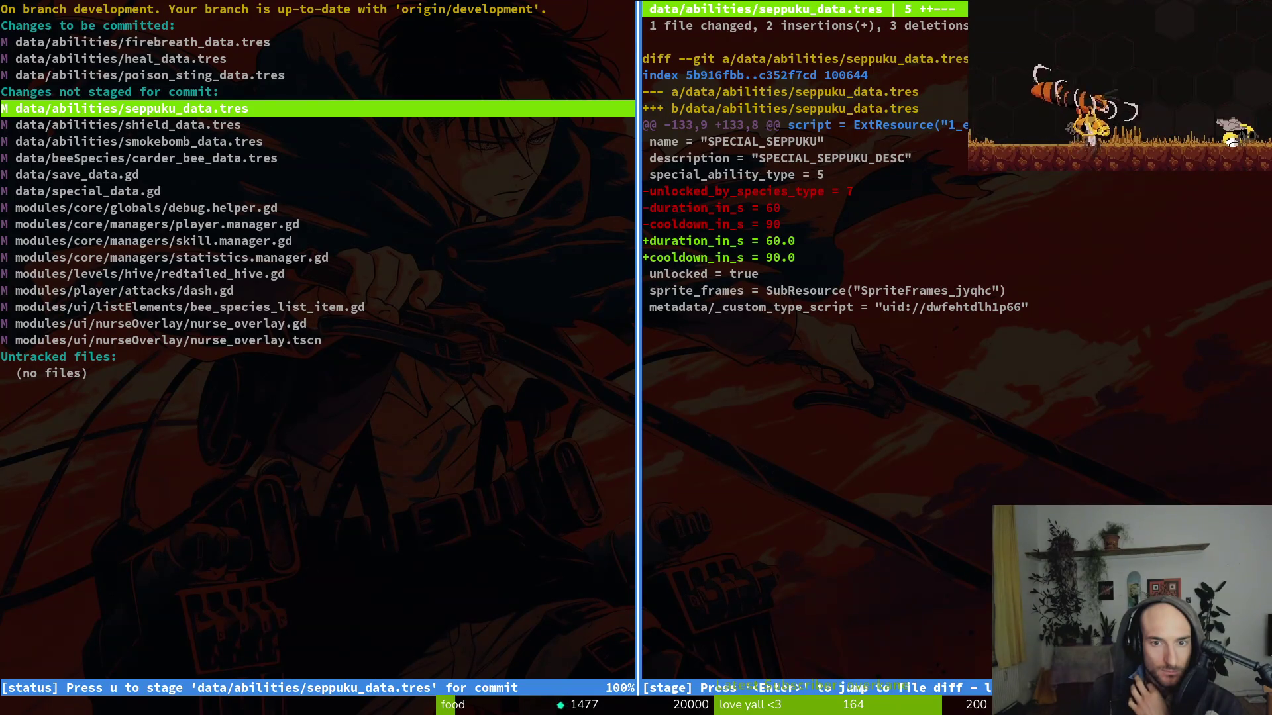
{"action": "key", "text": "u"}
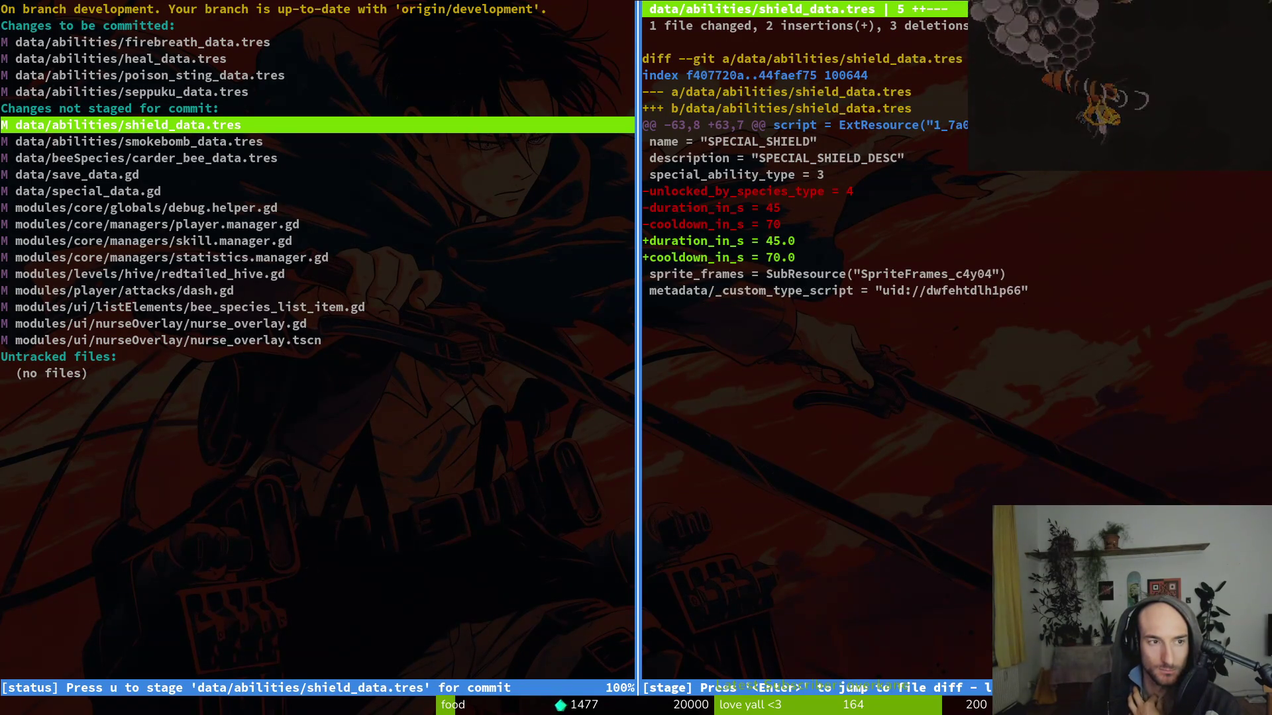
{"action": "key", "text": "u"}
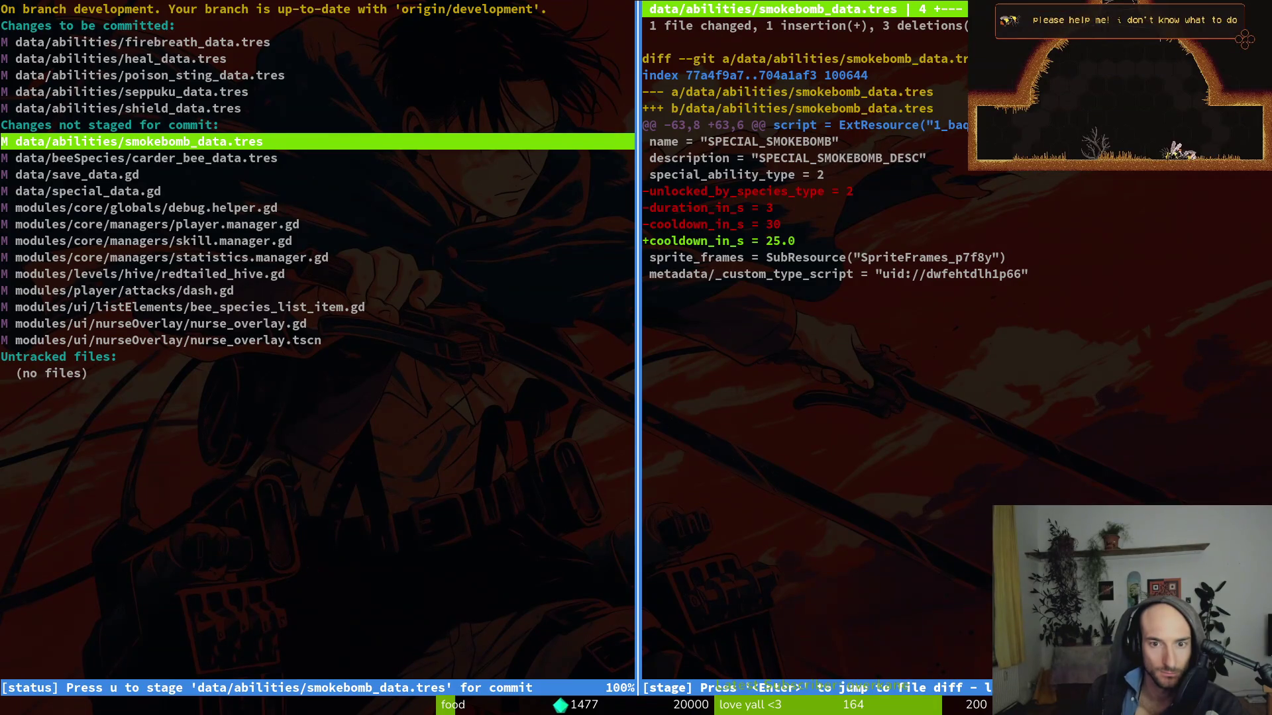
{"action": "key", "text": "u"}
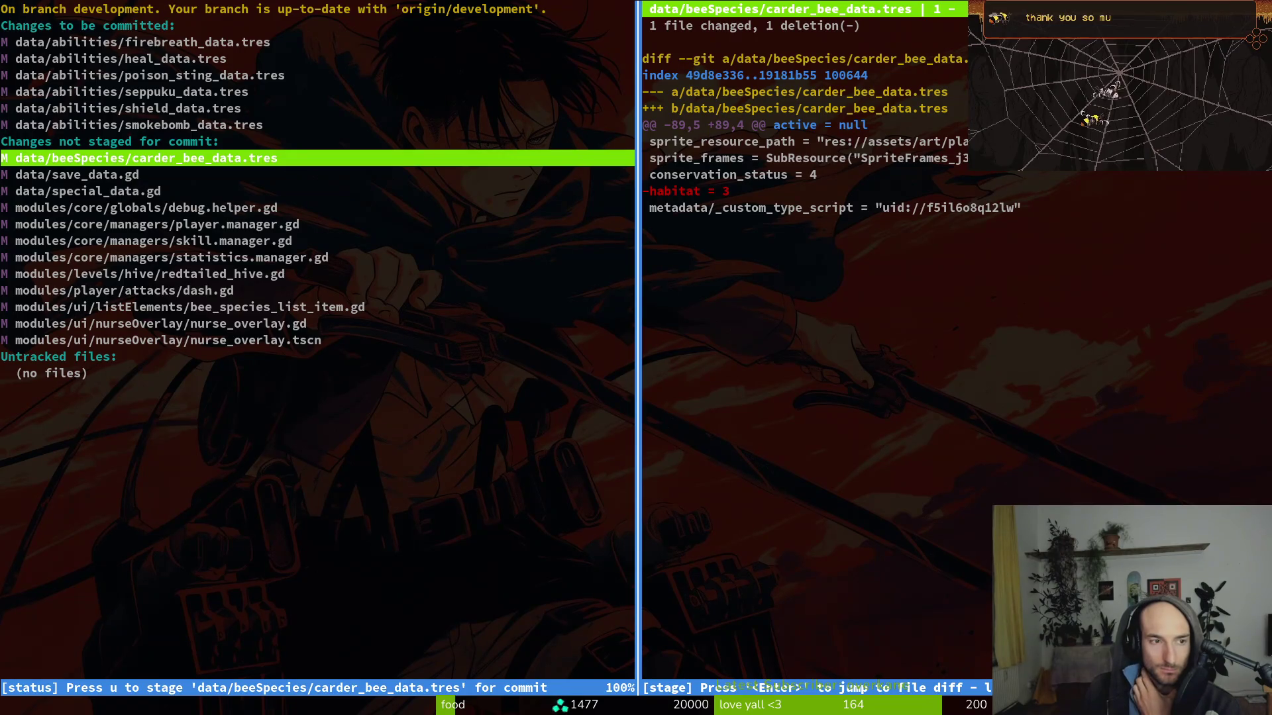
{"action": "key", "text": "u"}
- Stage player, skill and statistics managers, redtailed_hive.gd, dash.gd, bee_species_list_item.gd and nurse_overlay.gd
{"action": "key", "text": "Down"}
{"action": "key", "text": "Down"}
{"action": "key", "text": "Down"}
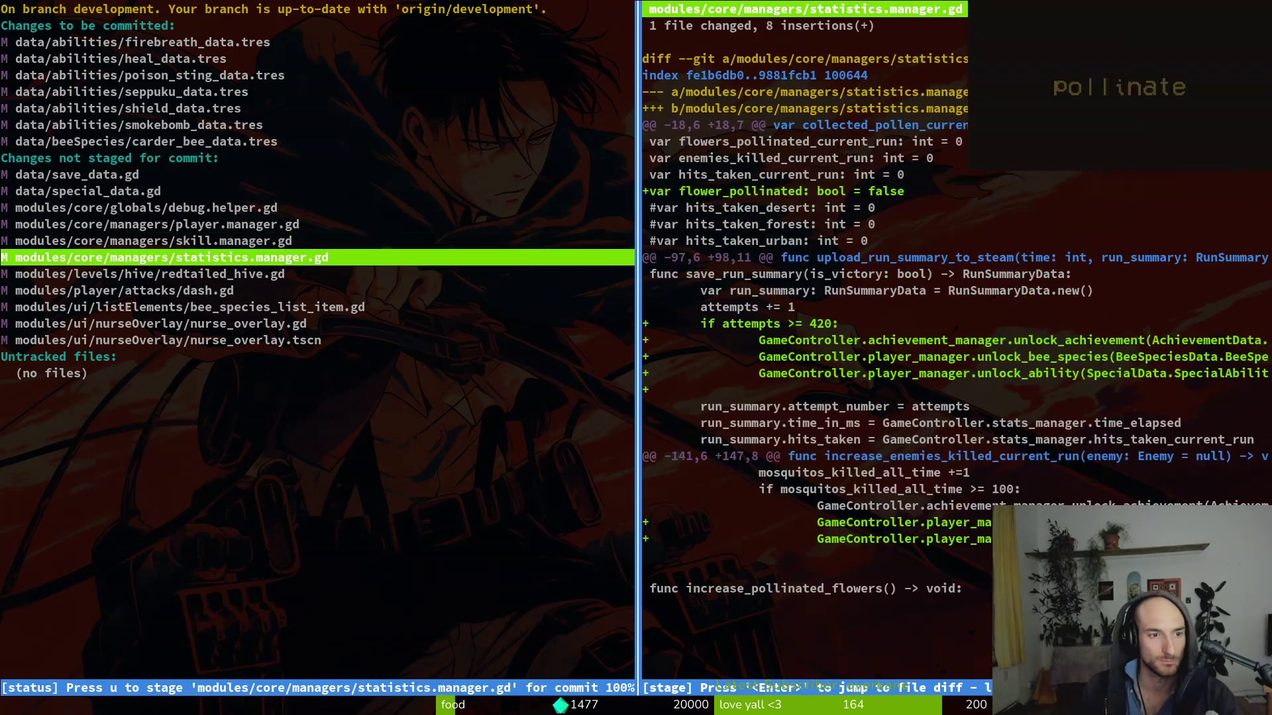
{"action": "key", "text": "Up"}
{"action": "key", "text": "Up"}
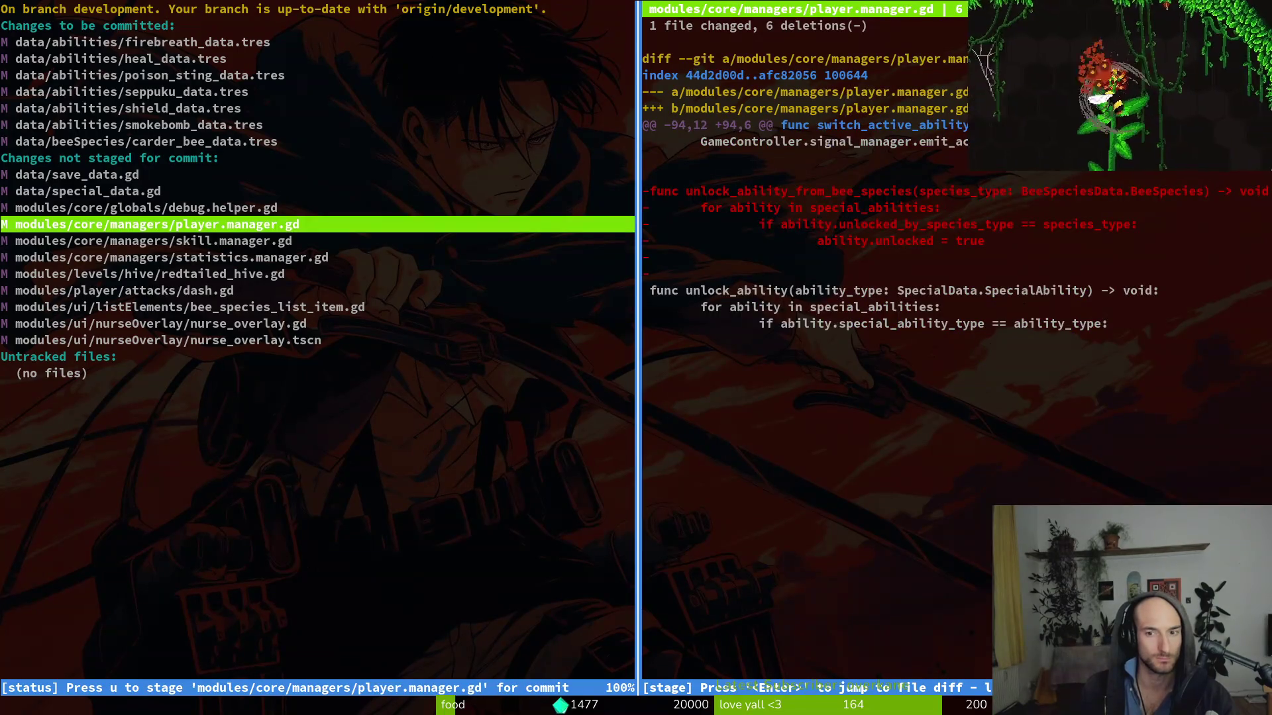
{"action": "key", "text": "u"}
{"action": "key", "text": "Down"}
{"action": "key", "text": "u"}
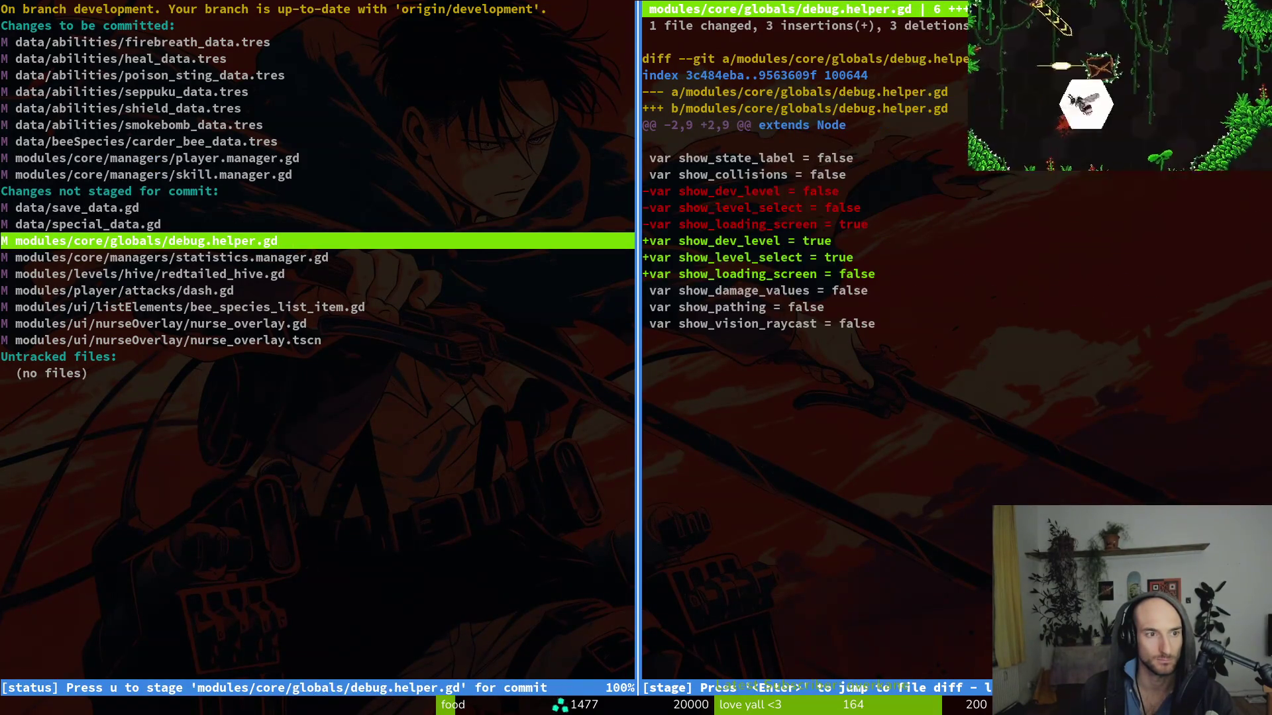
{"action": "key", "text": "Down"}
{"action": "key", "text": "u"}
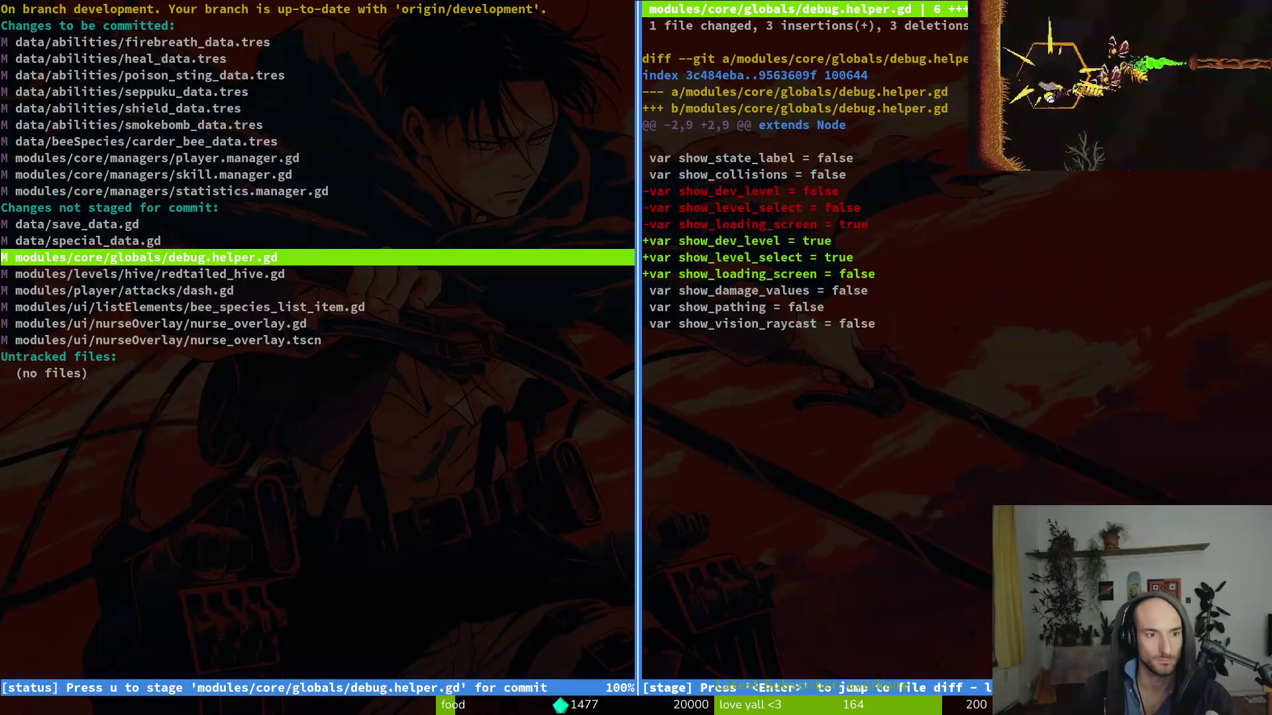
{"action": "key", "text": "Down"}
{"action": "key", "text": "u"}
{"action": "key", "text": "Down"}
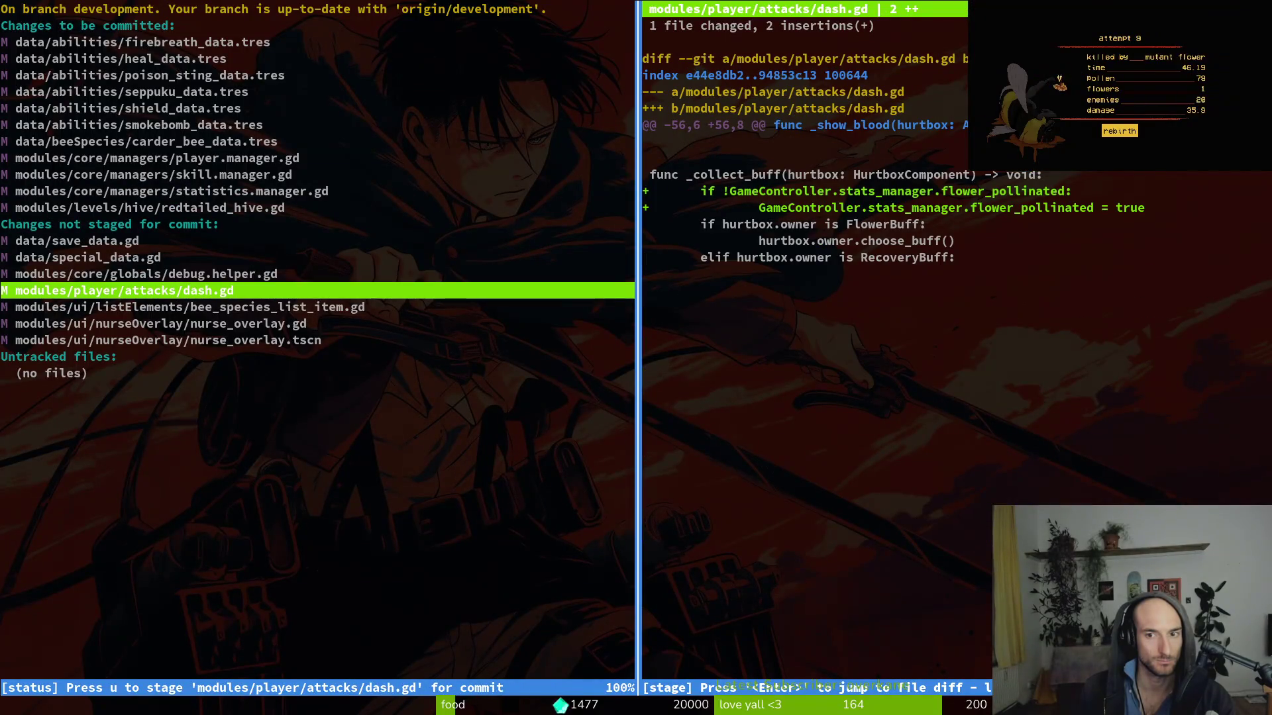
{"action": "key", "text": "u"}
{"action": "key", "text": "Down"}
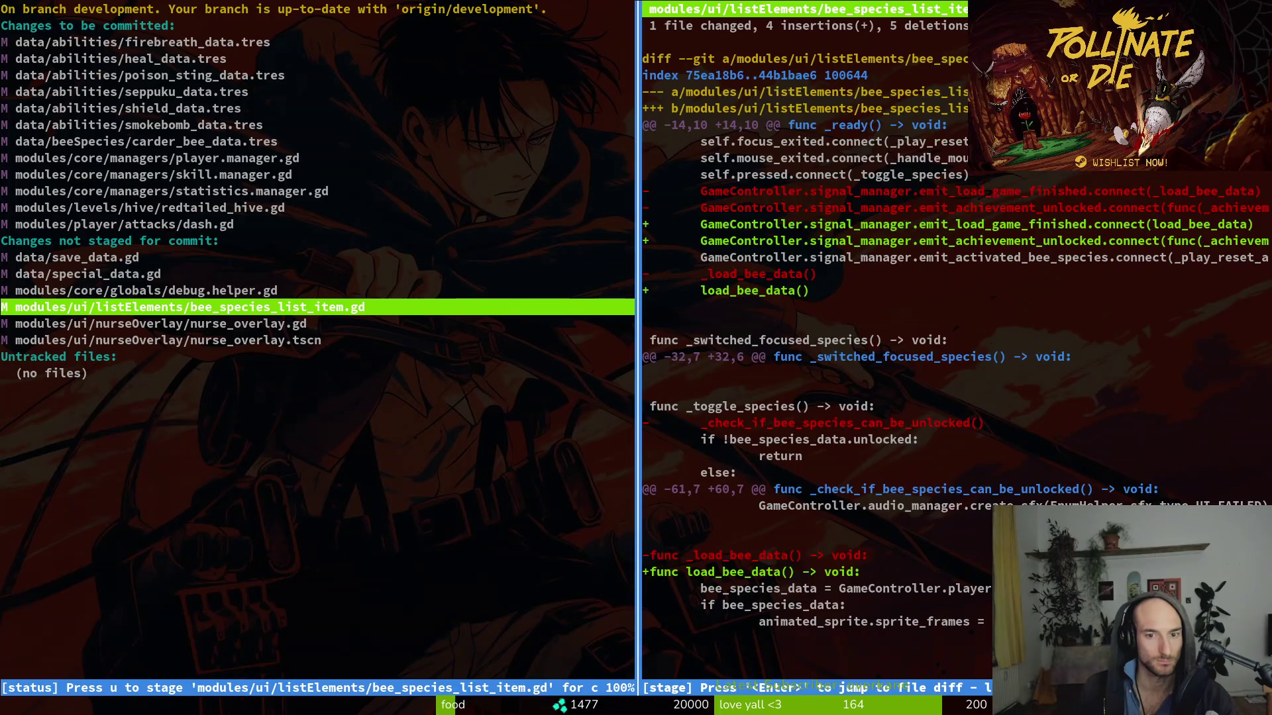
{"action": "key", "text": "u"}
{"action": "key", "text": "u"}
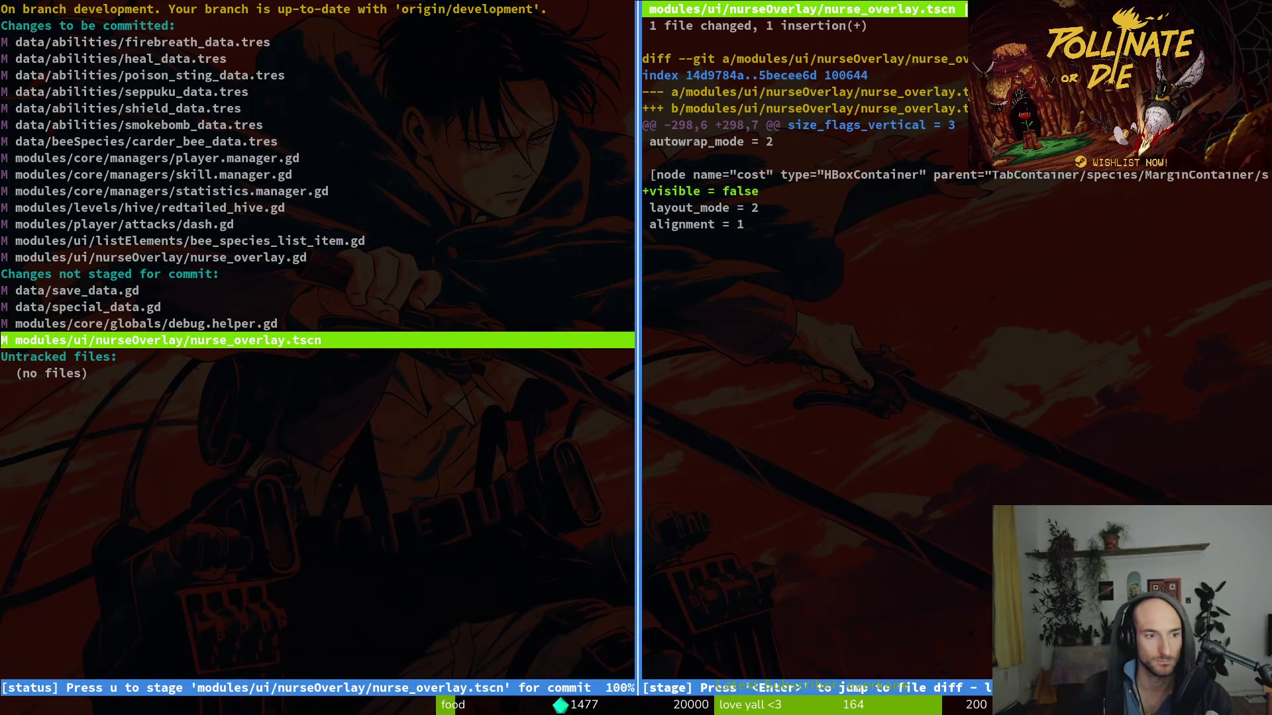
{"action": "key", "text": "Up"}
{"action": "key", "text": "Up"}
- Commit the staged changes as "unlocked bees and abilities with achievements instead of buying"
{"action": "type", "text": "qgit co"}
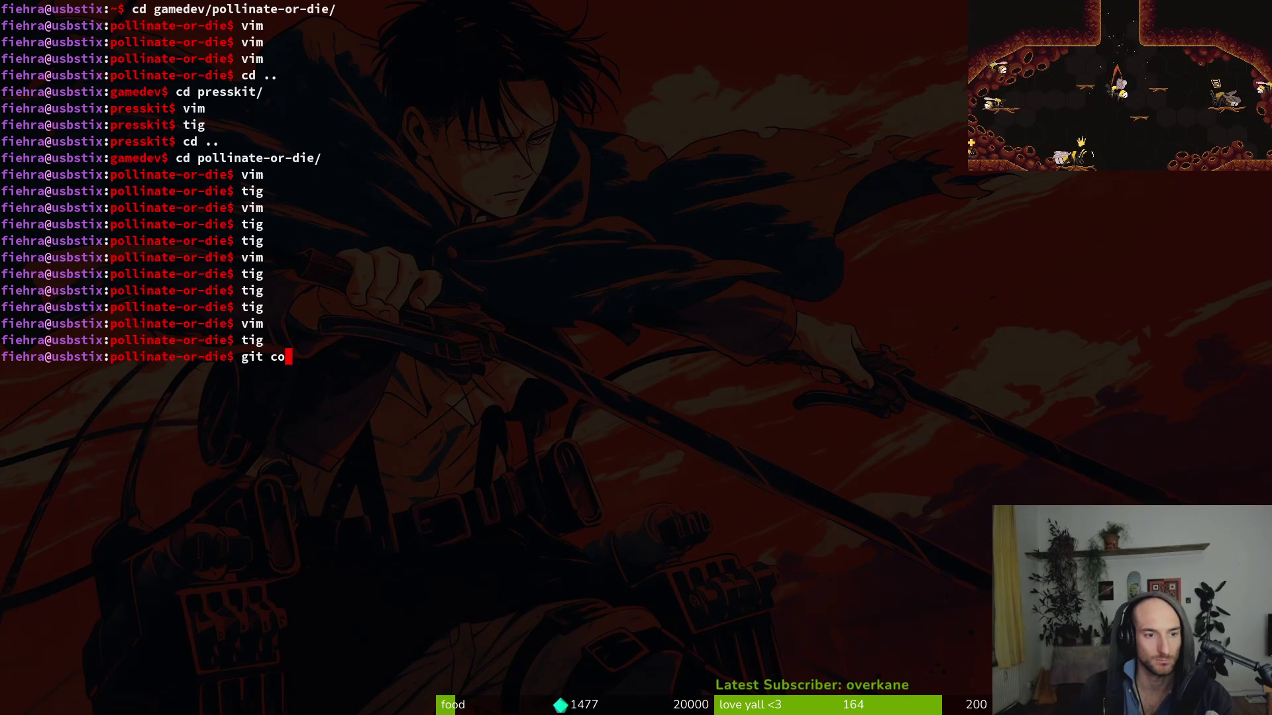
{"action": "type", "text": "mit -"}
{"action": "key", "text": "BackSpace"}
{"action": "type", "text": "mit -"}
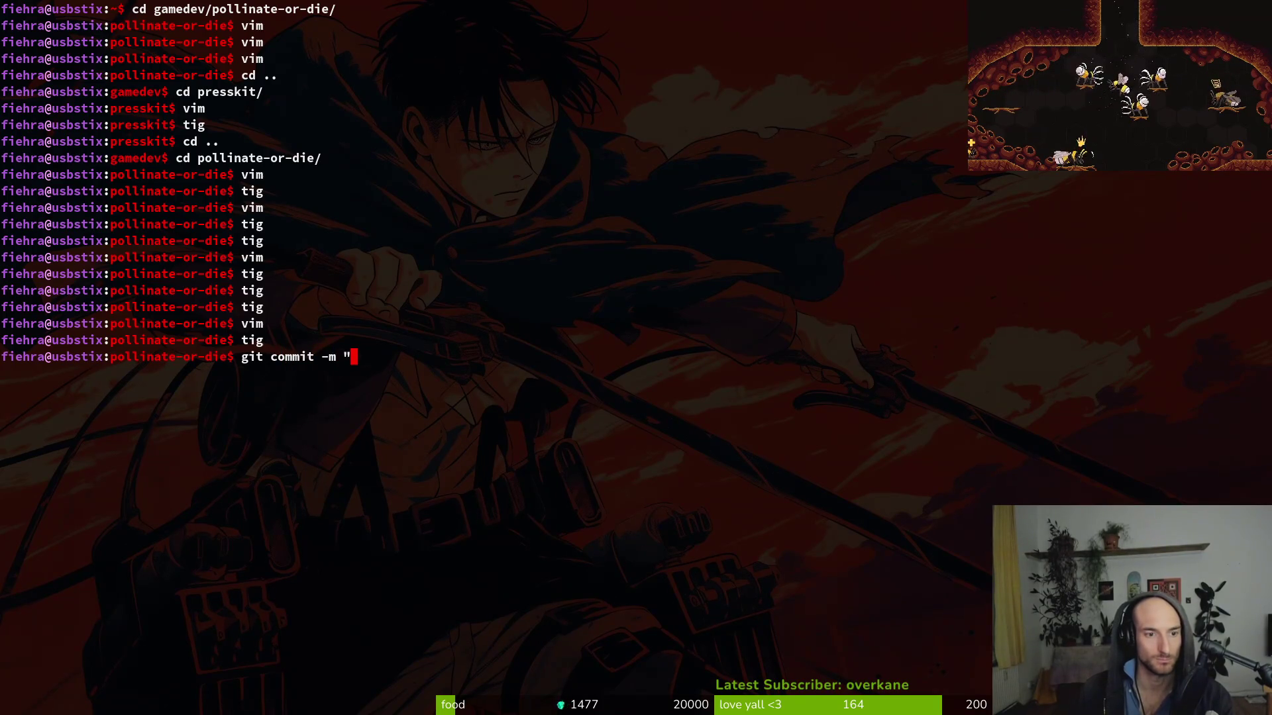
{"action": "type", "text": "unlocked bees and abili"}
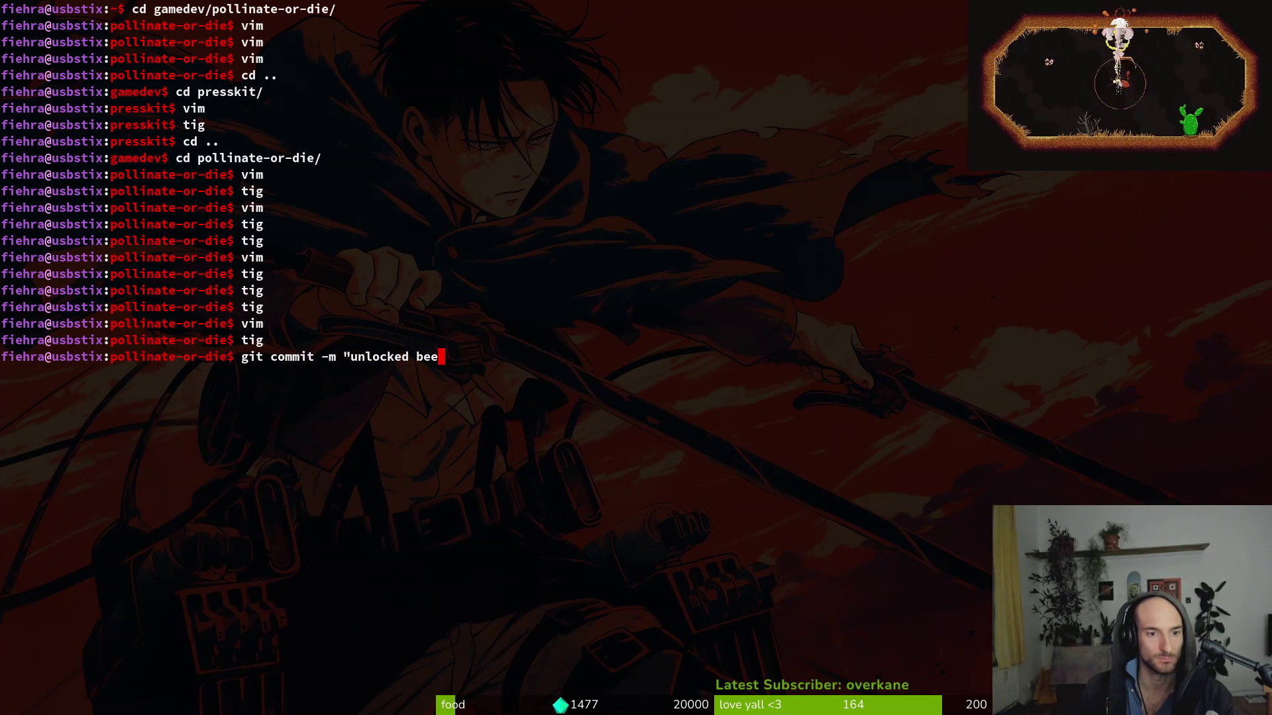
{"action": "type", "text": "ty"}
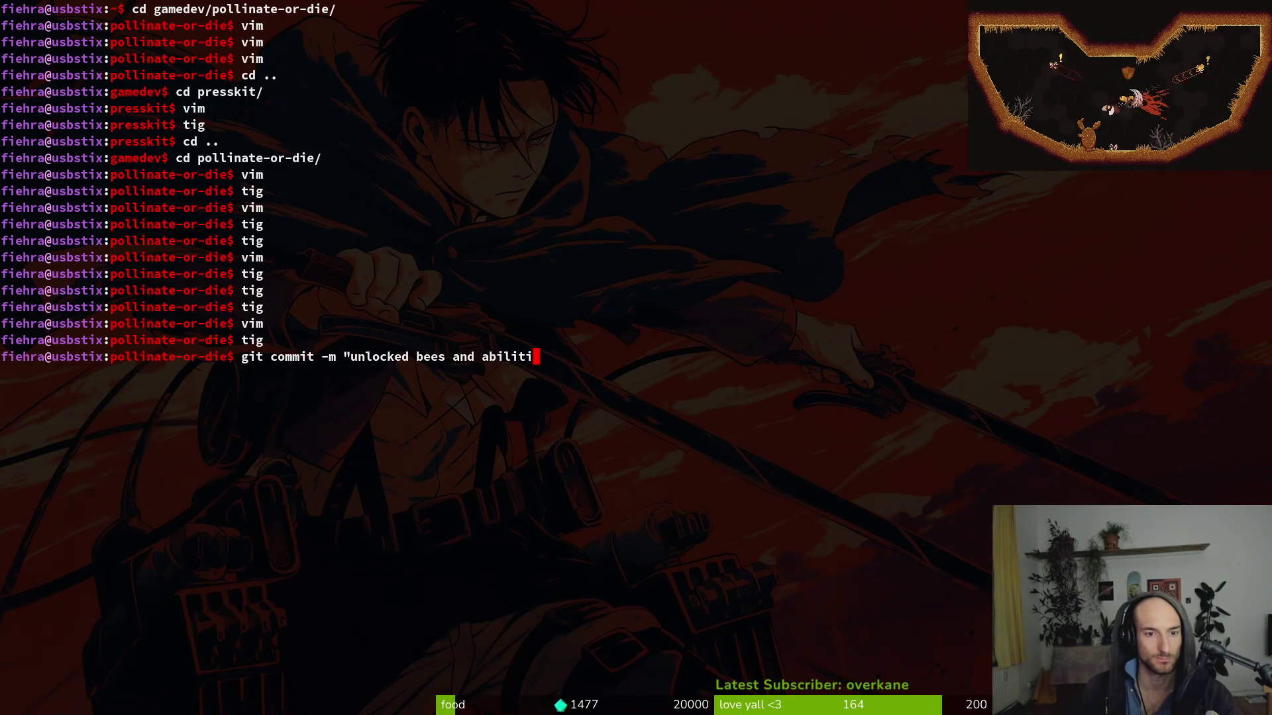
{"action": "type", "text": "es with"}
{"action": "type", "text": " achi"}
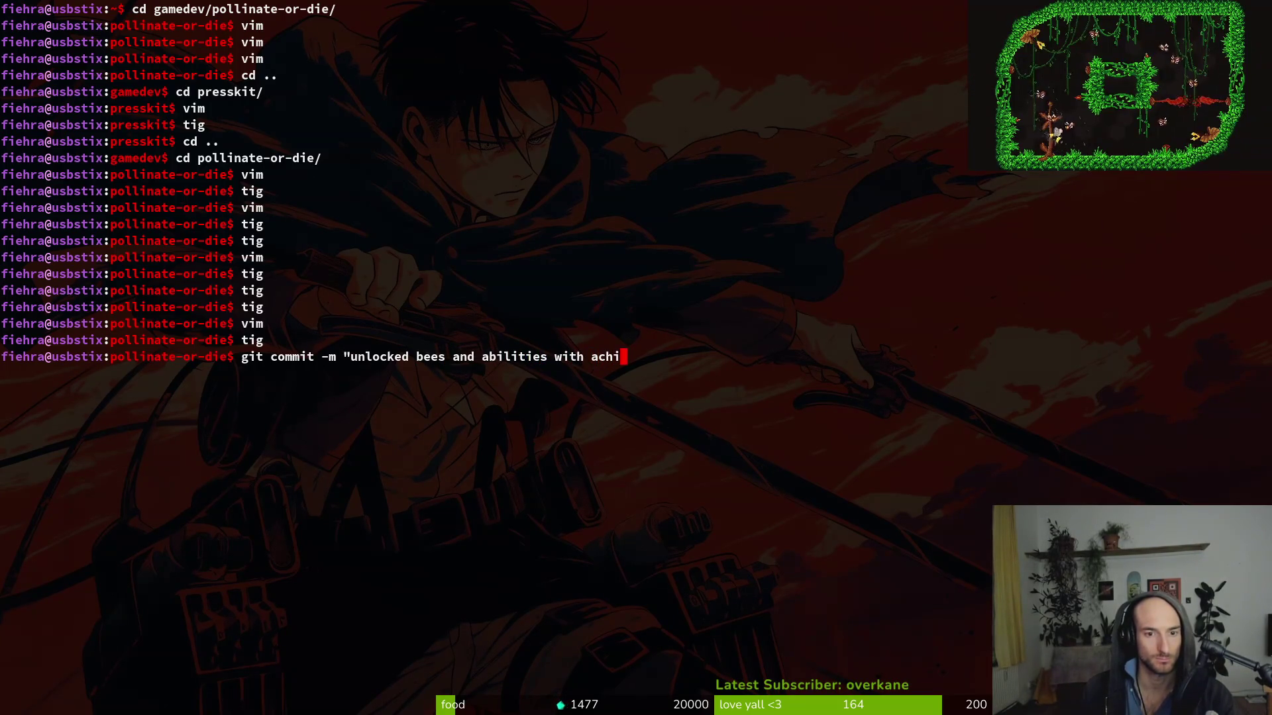
{"action": "type", "text": "evements instead of b"}
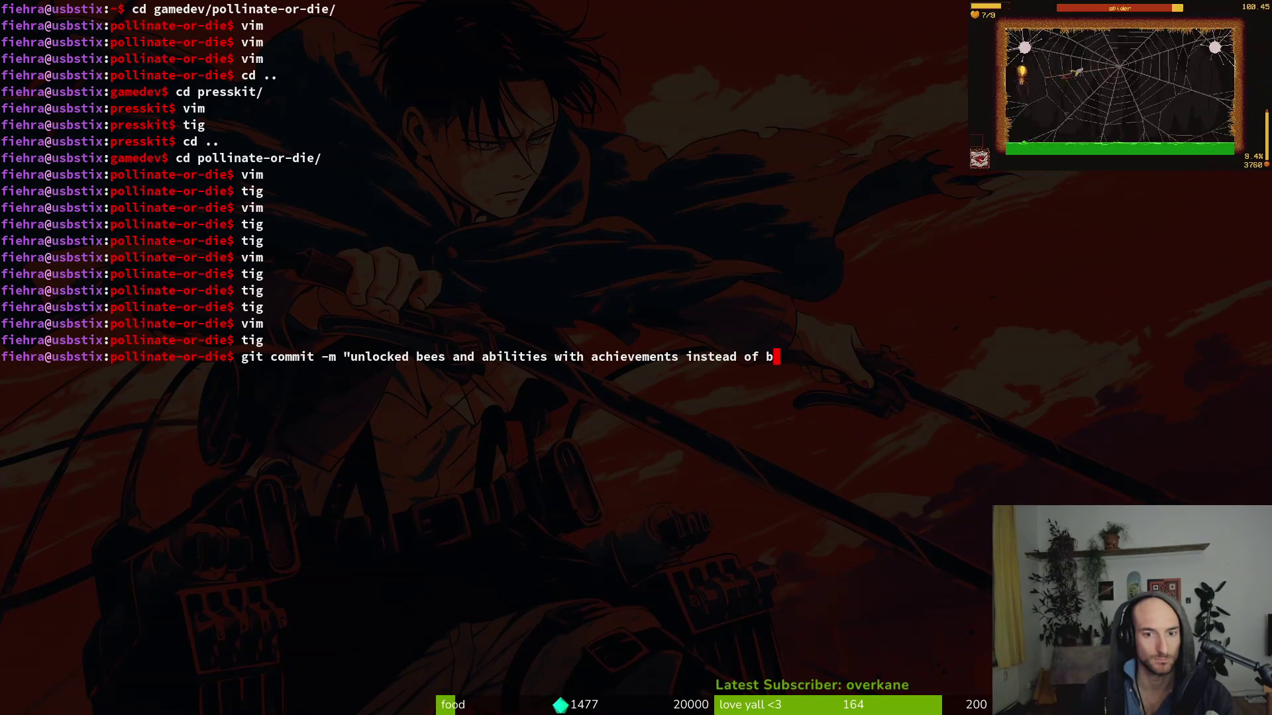
{"action": "type", "text": "uying\""}
{"action": "key", "text": "Return"}
- Push the commit to development and switch to GitLab in the browser
{"action": "type", "text": "git push"}
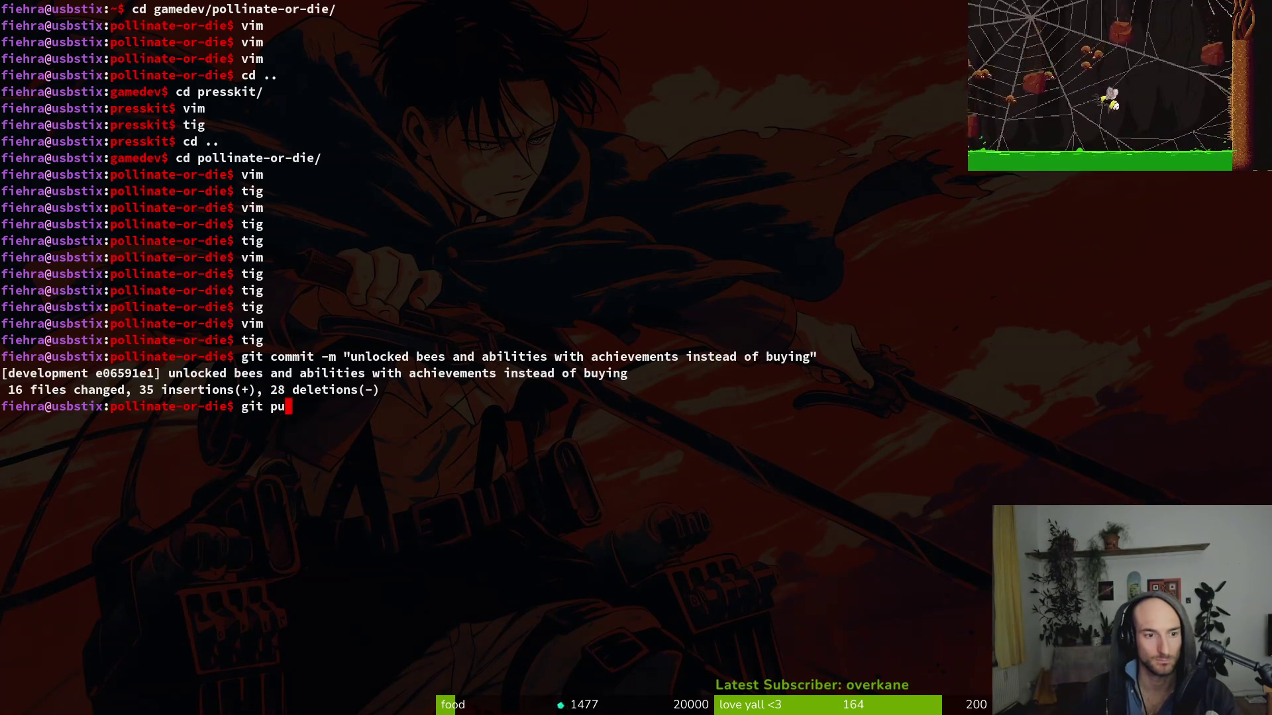
{"action": "key", "text": "Return"}
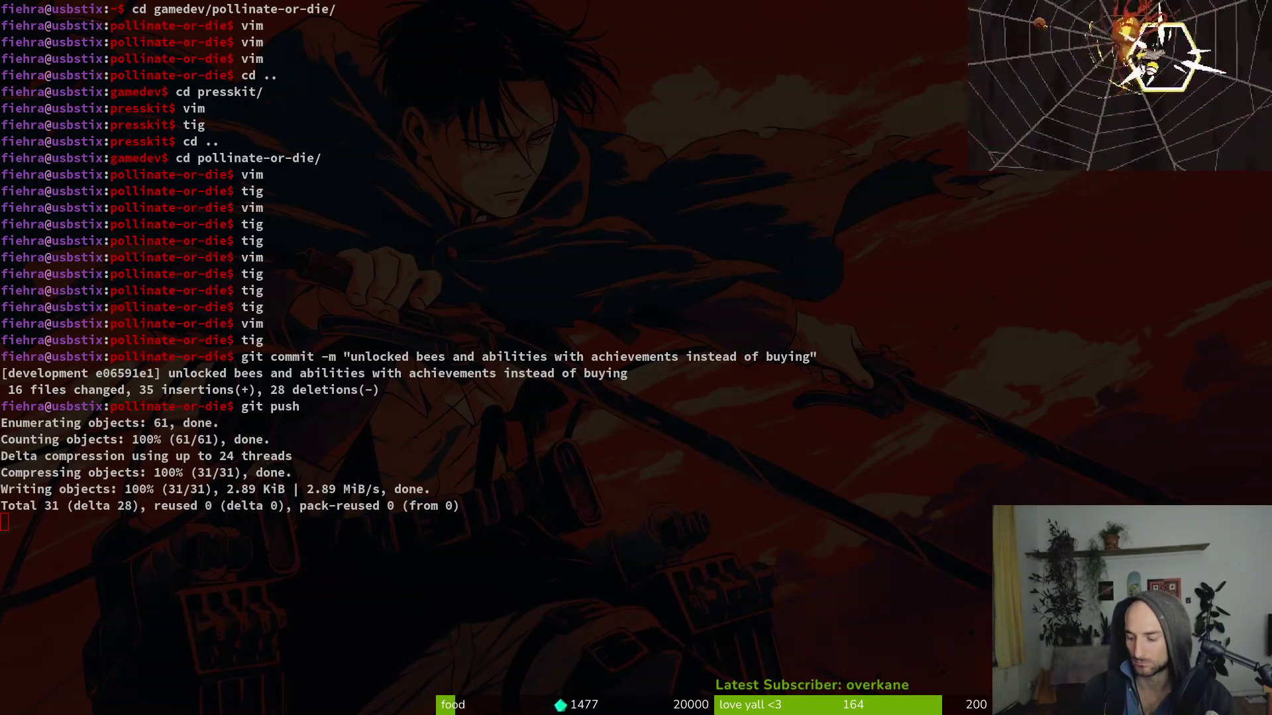
{"action": "key", "text": "alt+Tab"}
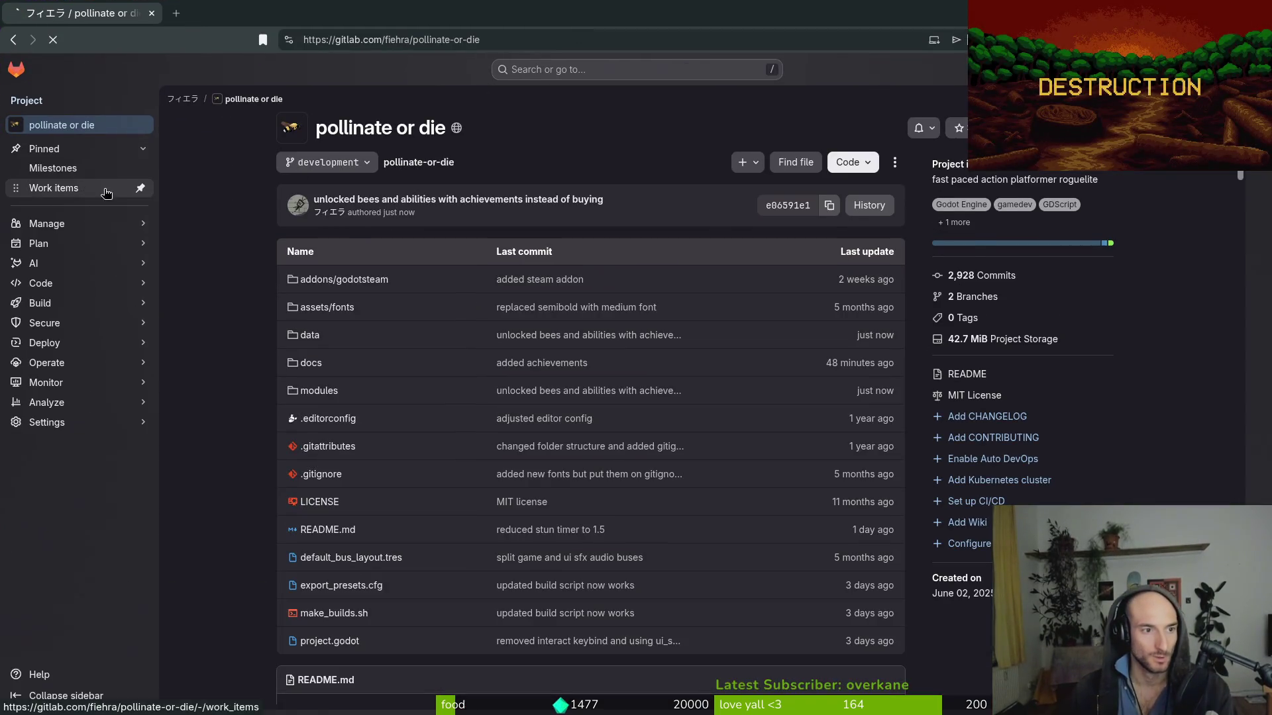
- Start a new issue titled 'achievement or bee unlock requirement descriptions' from the work items list
{"action": "left_click", "coordinate": [106, 193]}
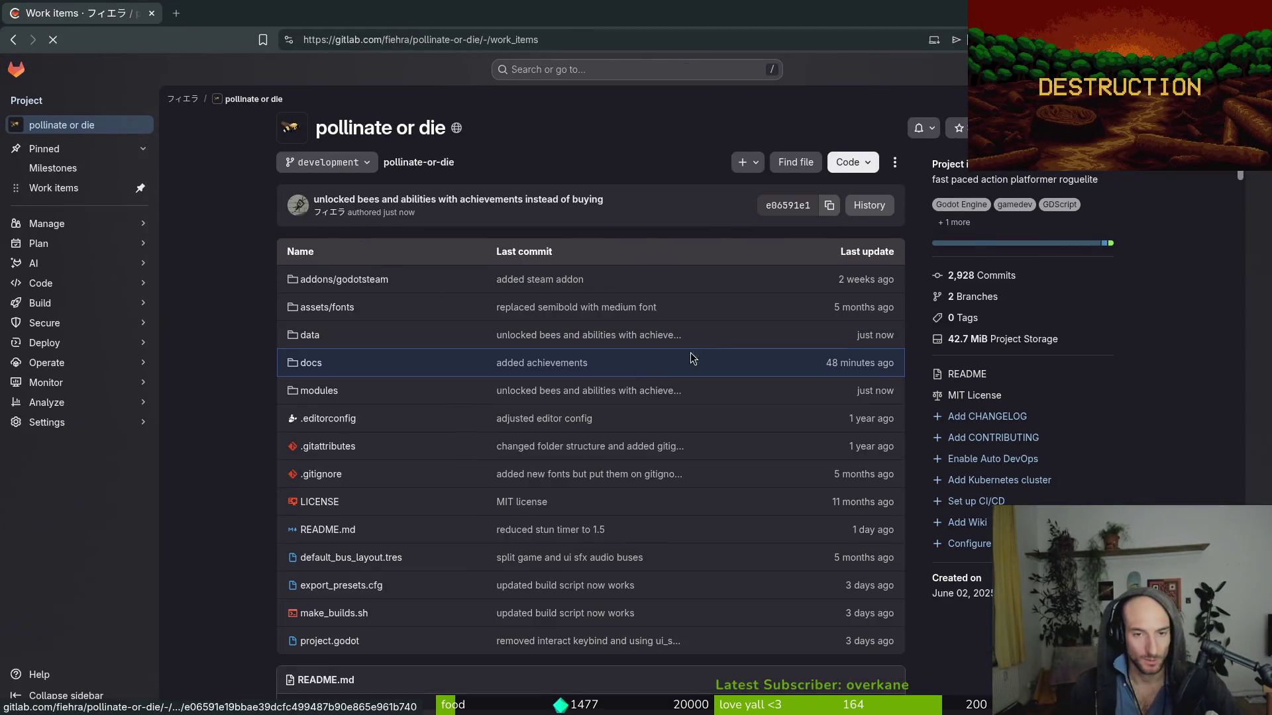
{"action": "key", "text": "i"}
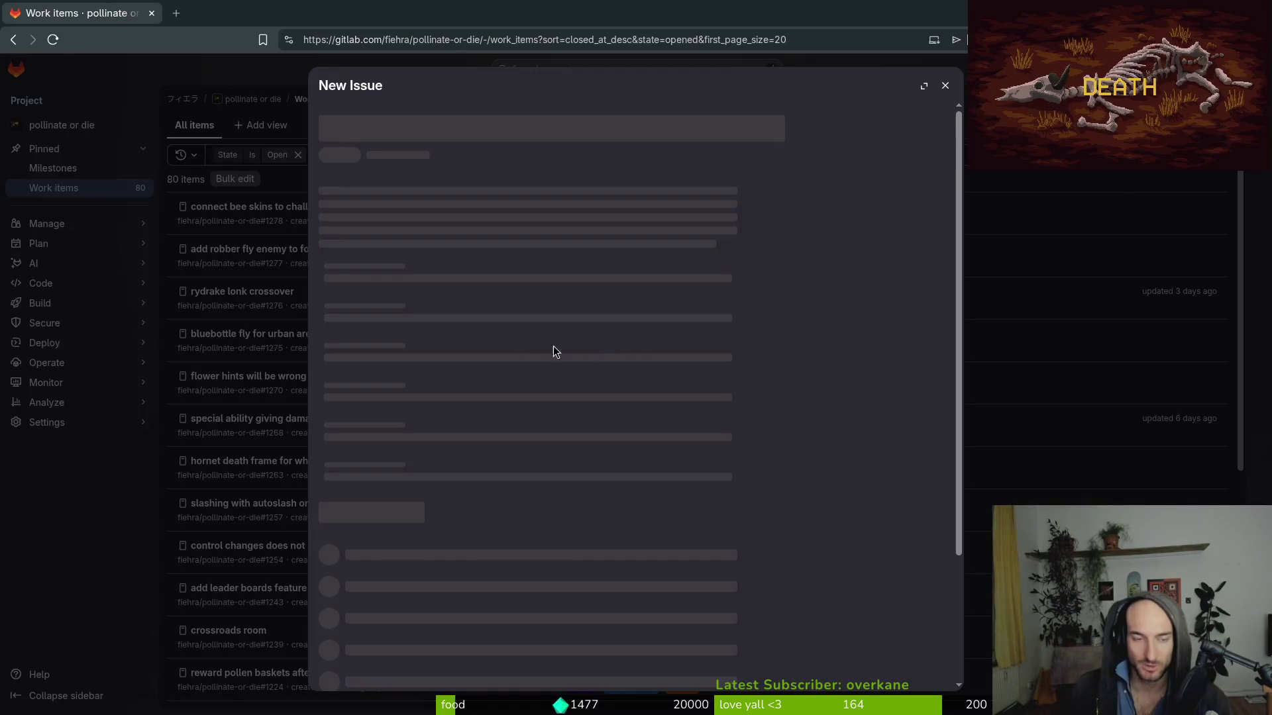
{"action": "type", "text": "ach"}
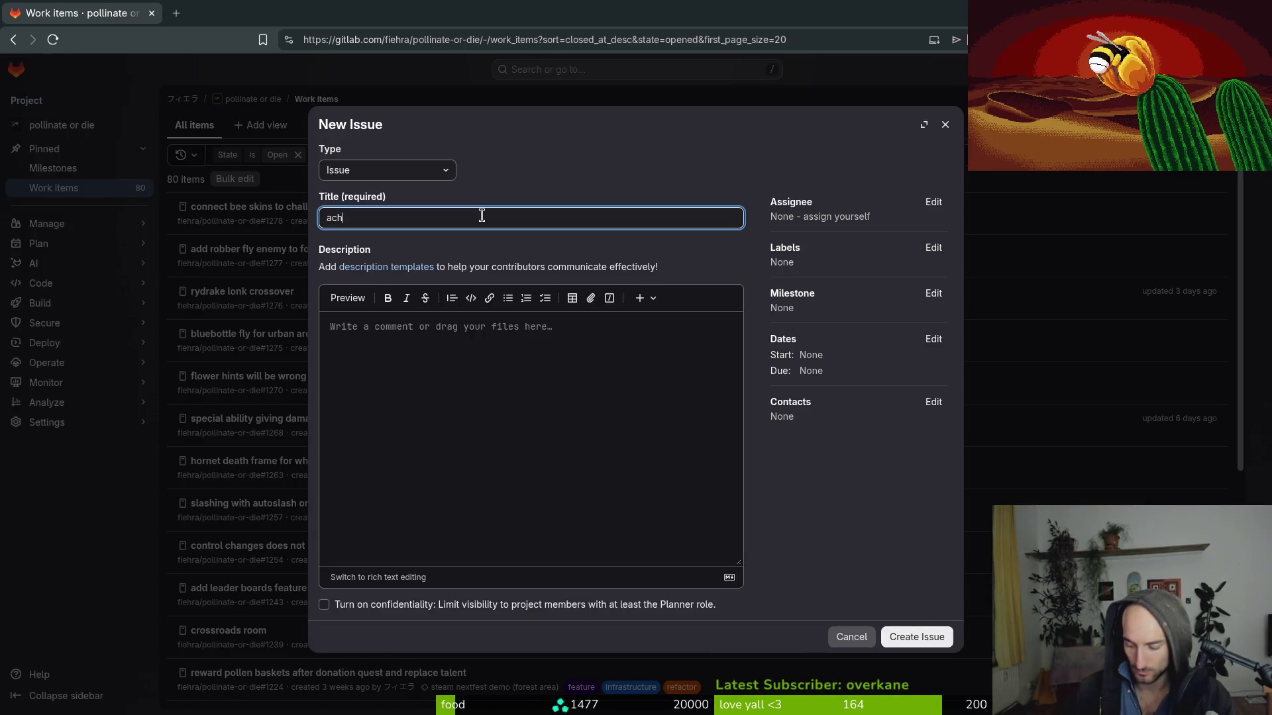
{"action": "key", "text": "BackSpace"}
{"action": "key", "text": "BackSpace"}
{"action": "type", "text": "ent or bee unlock"}
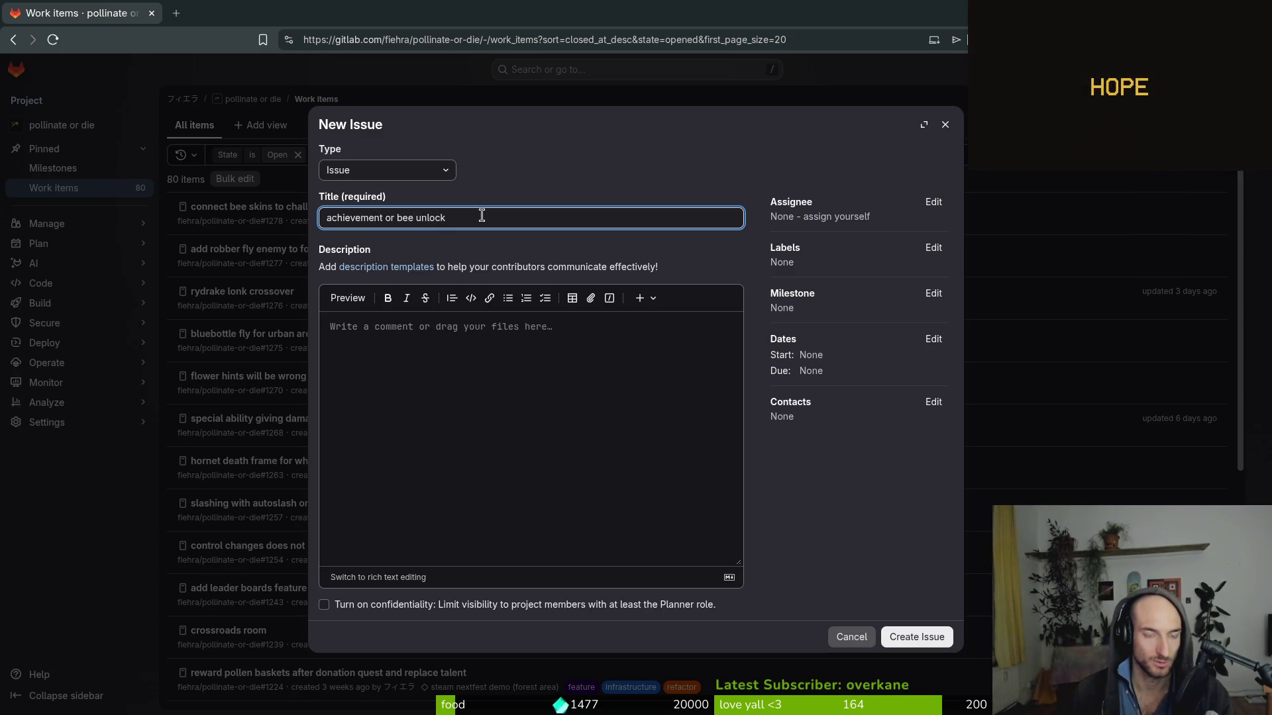
{"action": "type", "text": " desc"}
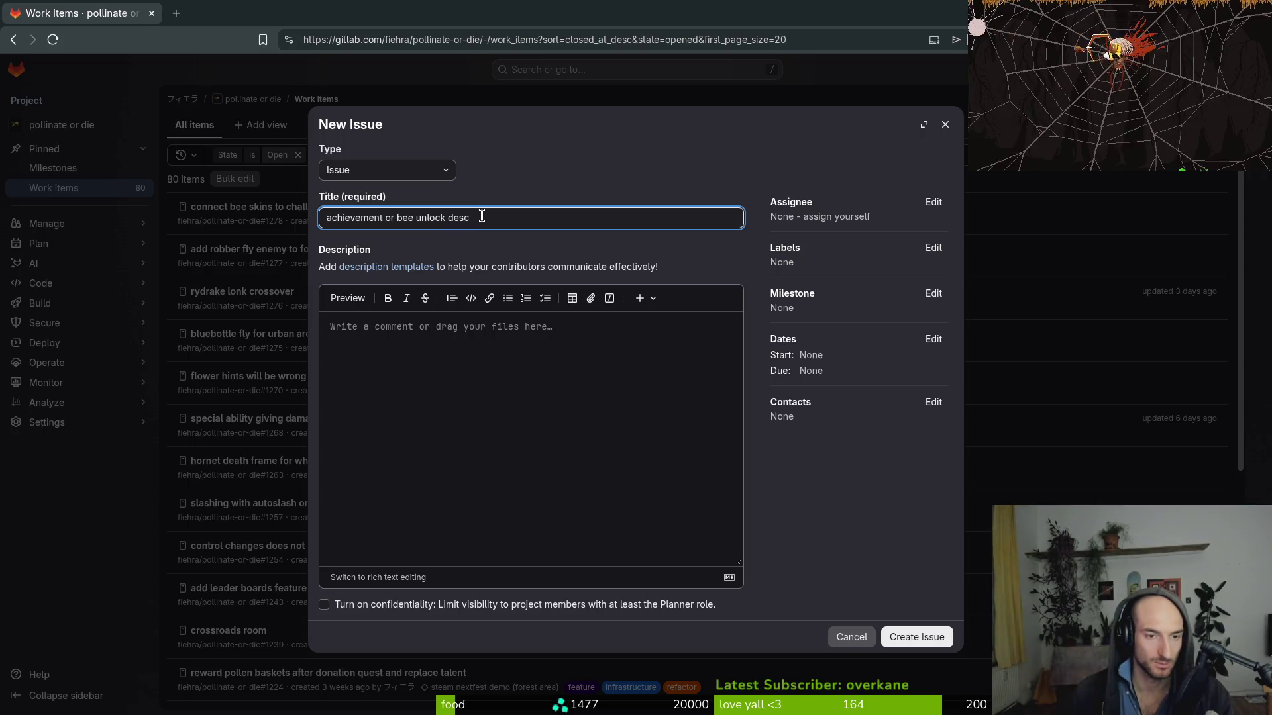
{"action": "key", "text": "BackSpace"}
{"action": "type", "text": "requirement c"}
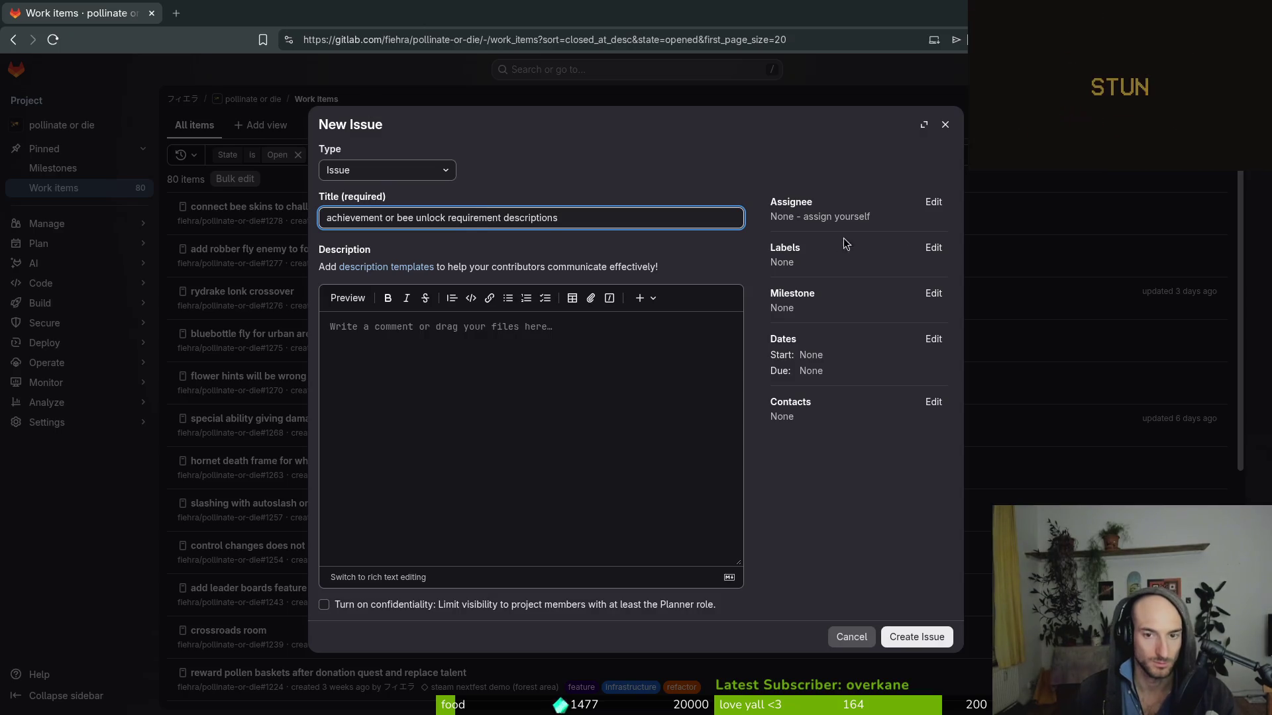
- Apply the infrastructure label and create the issue
{"action": "left_click", "coordinate": [933, 247]}
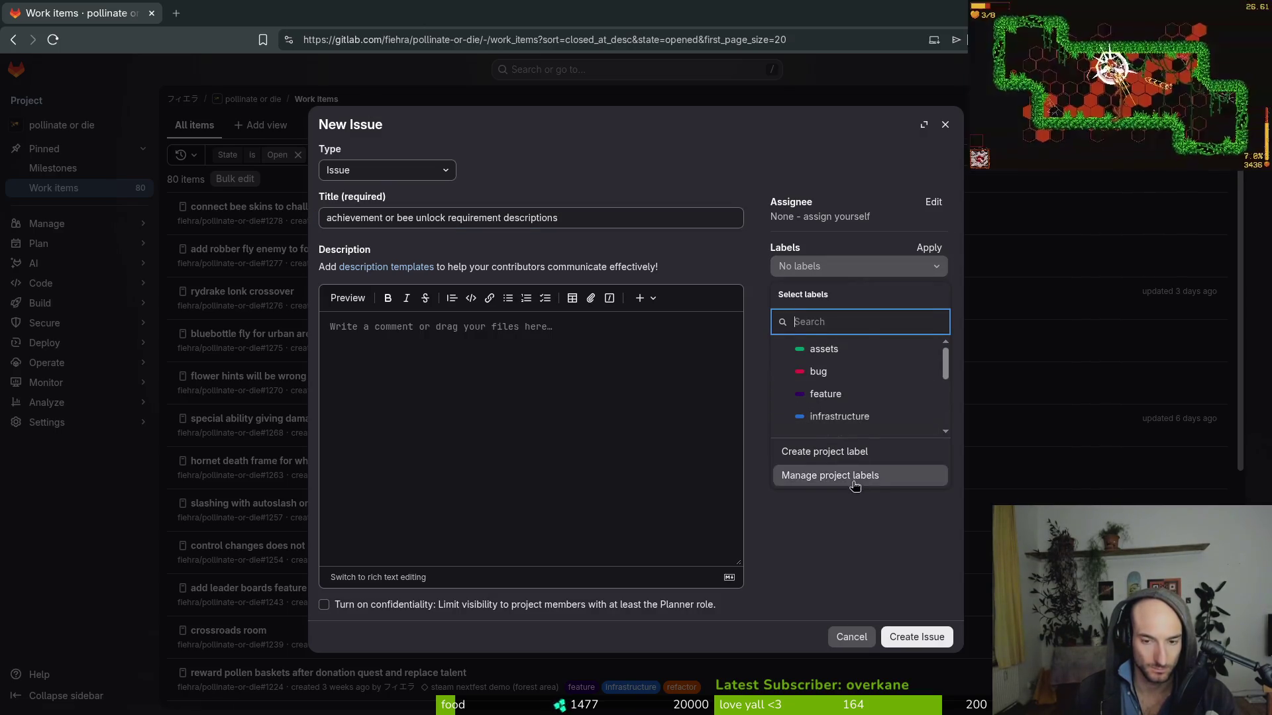
{"action": "scroll", "coordinate": [872, 383], "scroll_direction": "down", "scroll_amount": 2}
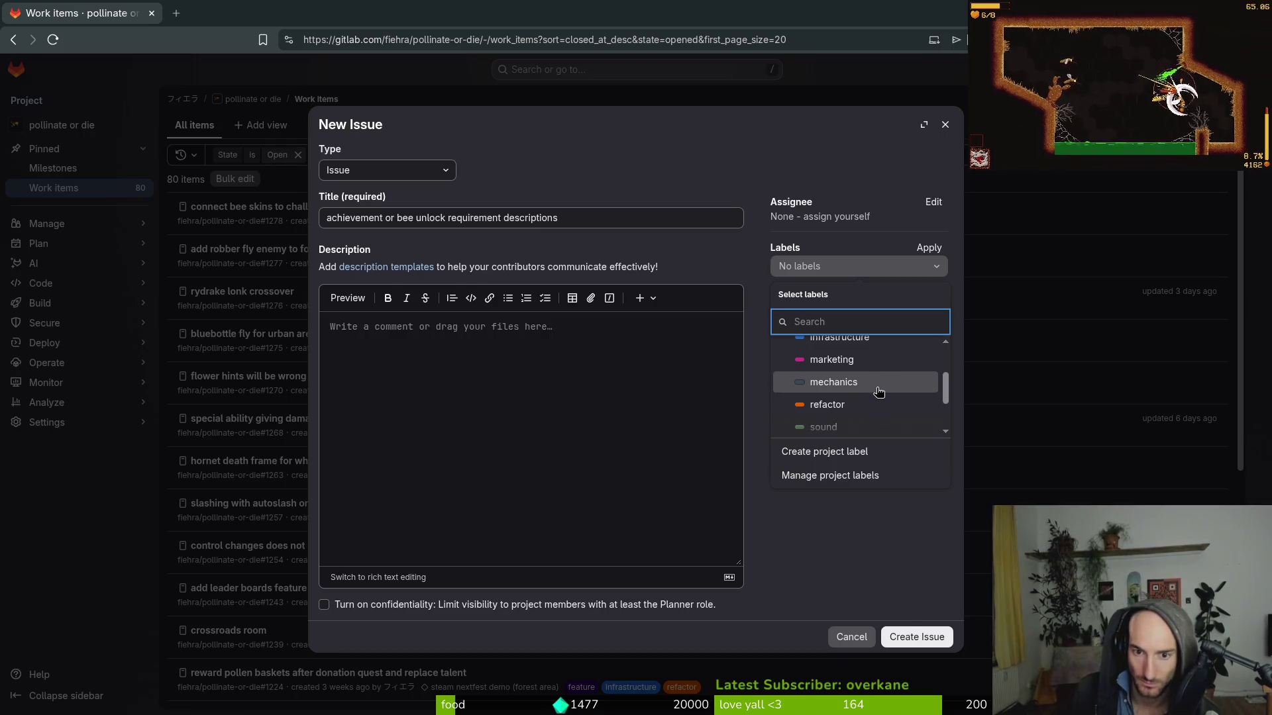
{"action": "scroll", "coordinate": [878, 391], "scroll_direction": "up", "scroll_amount": 2}
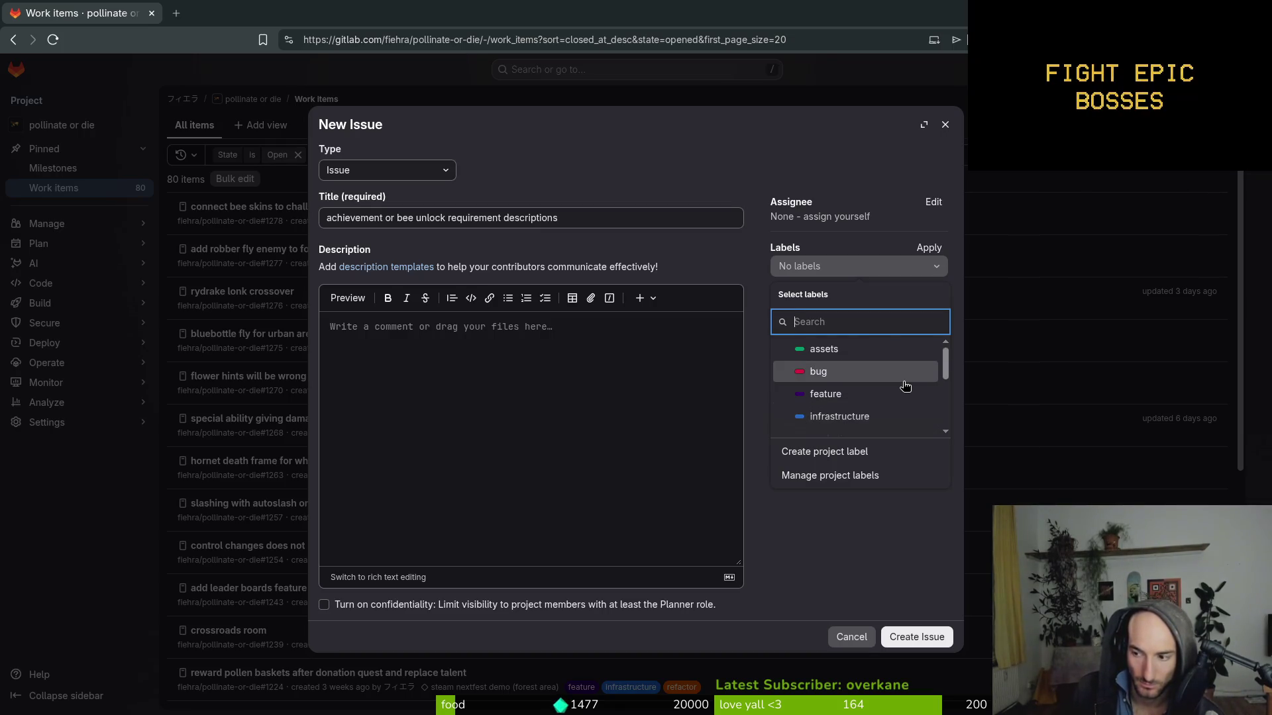
{"action": "scroll", "coordinate": [871, 395], "scroll_direction": "down", "scroll_amount": 2}
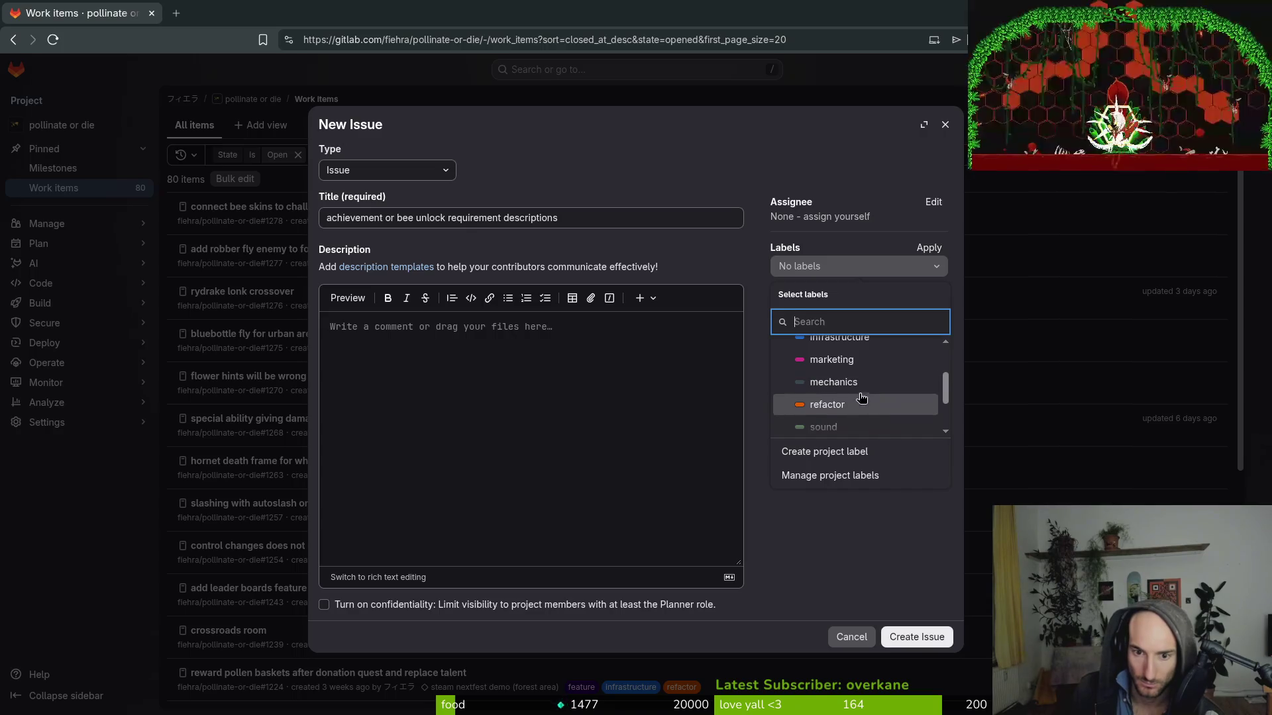
{"action": "left_click", "coordinate": [860, 354]}
{"action": "scroll", "coordinate": [861, 388], "scroll_direction": "down", "scroll_amount": 5}
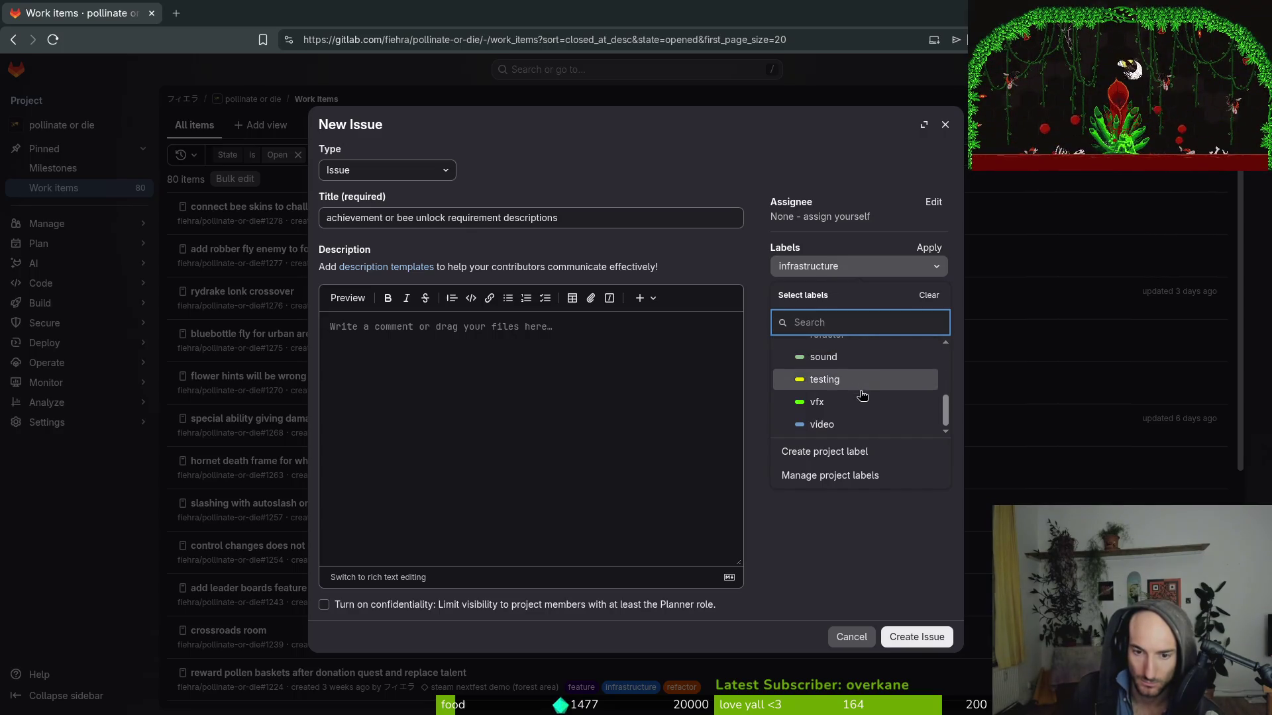
{"action": "left_click", "coordinate": [853, 561]}
{"action": "left_click", "coordinate": [915, 637]}
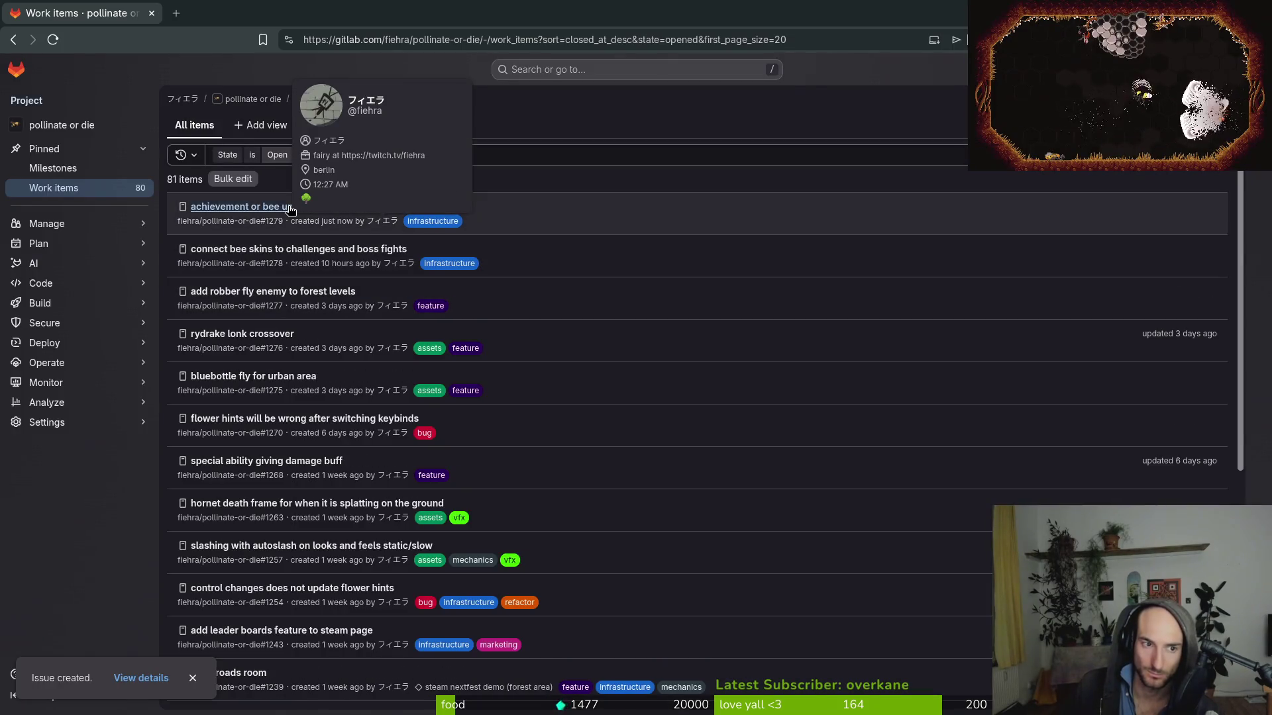
- Assign issue #1279 to the steam nextfest demo (forest area) milestone
{"action": "left_click", "coordinate": [290, 207]}
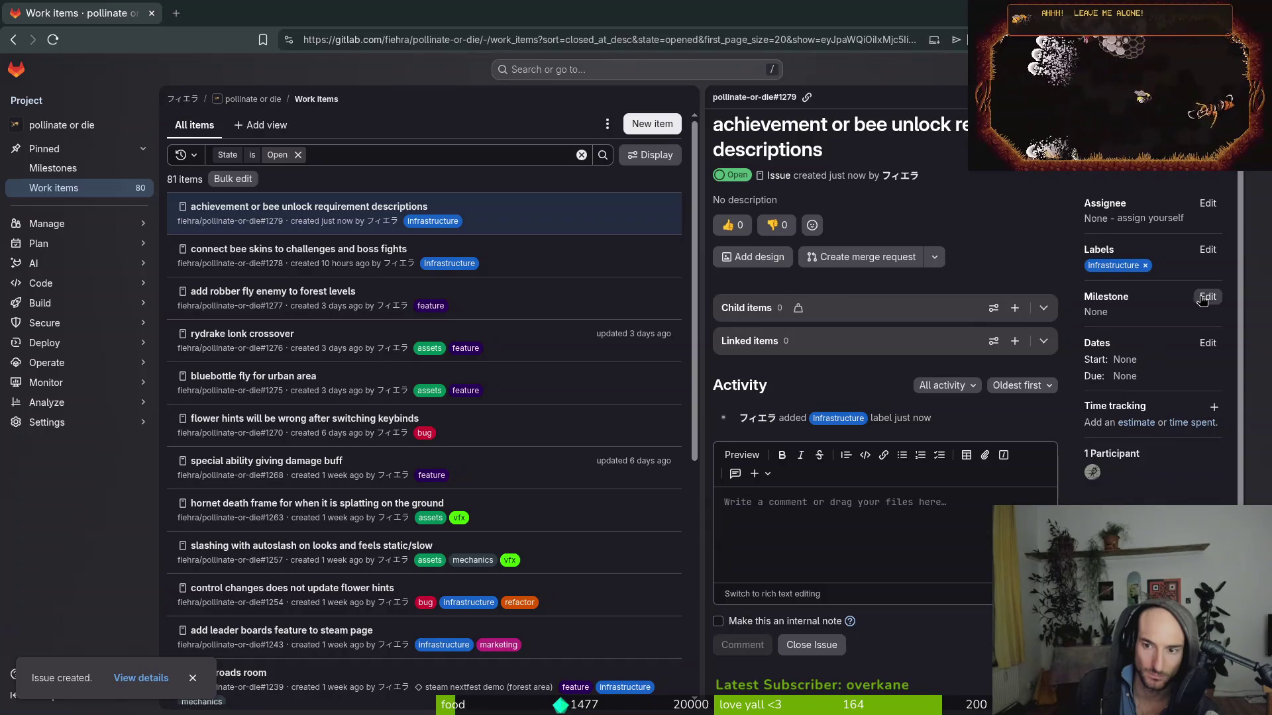
{"action": "left_click", "coordinate": [1202, 298]}
{"action": "left_click", "coordinate": [1139, 404]}
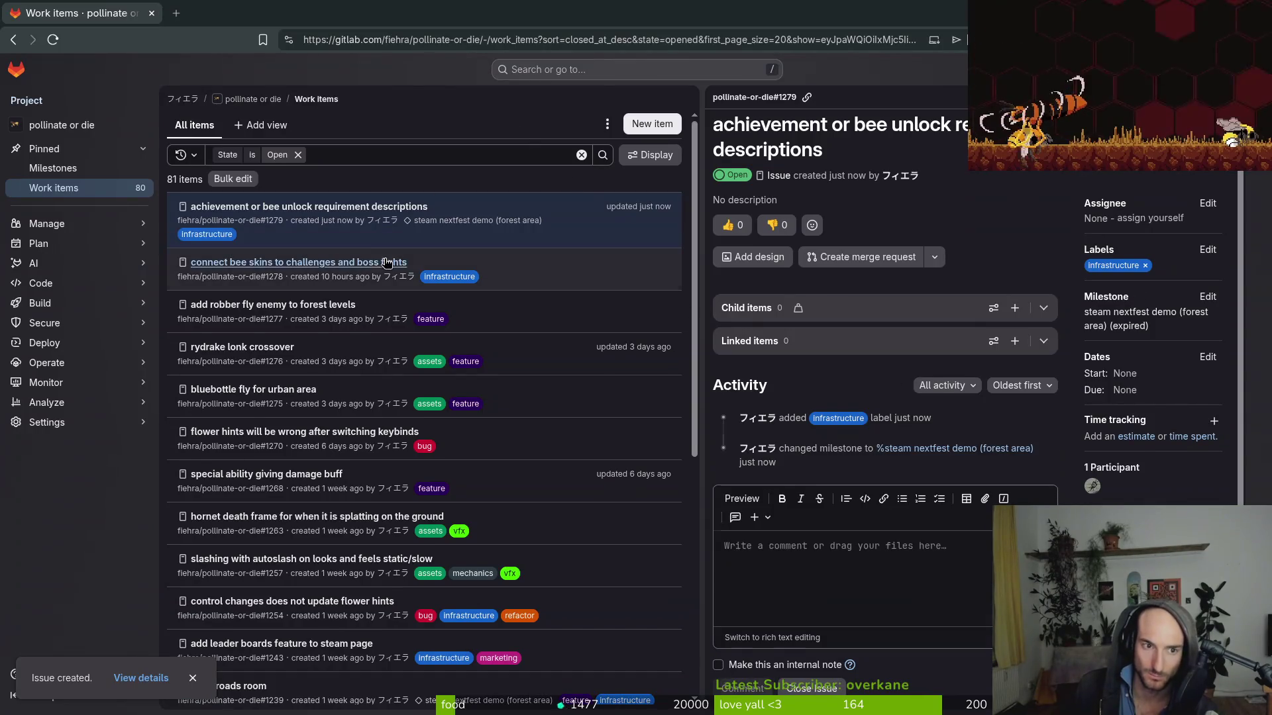
- Close the connect bee skins to challenges and boss fights issue, then return to the terminal
{"action": "left_click", "coordinate": [388, 263]}
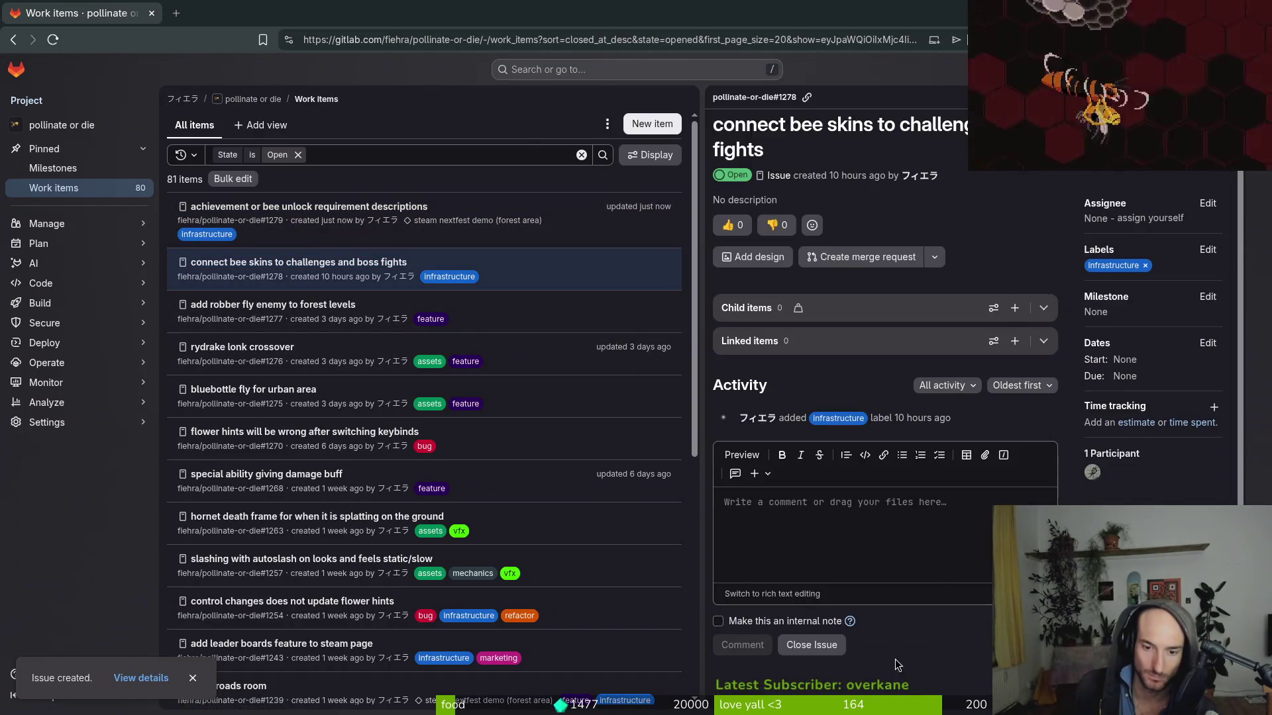
{"action": "left_click", "coordinate": [812, 644]}
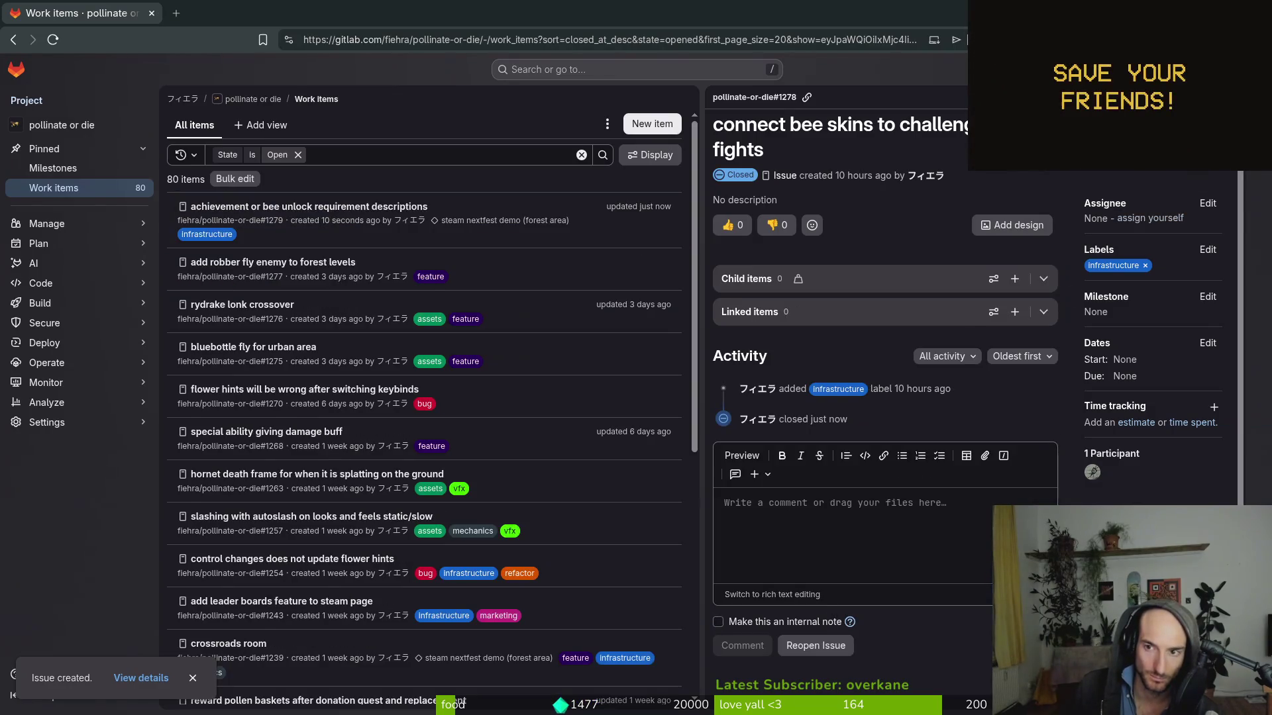
{"action": "left_click", "coordinate": [615, 116]}
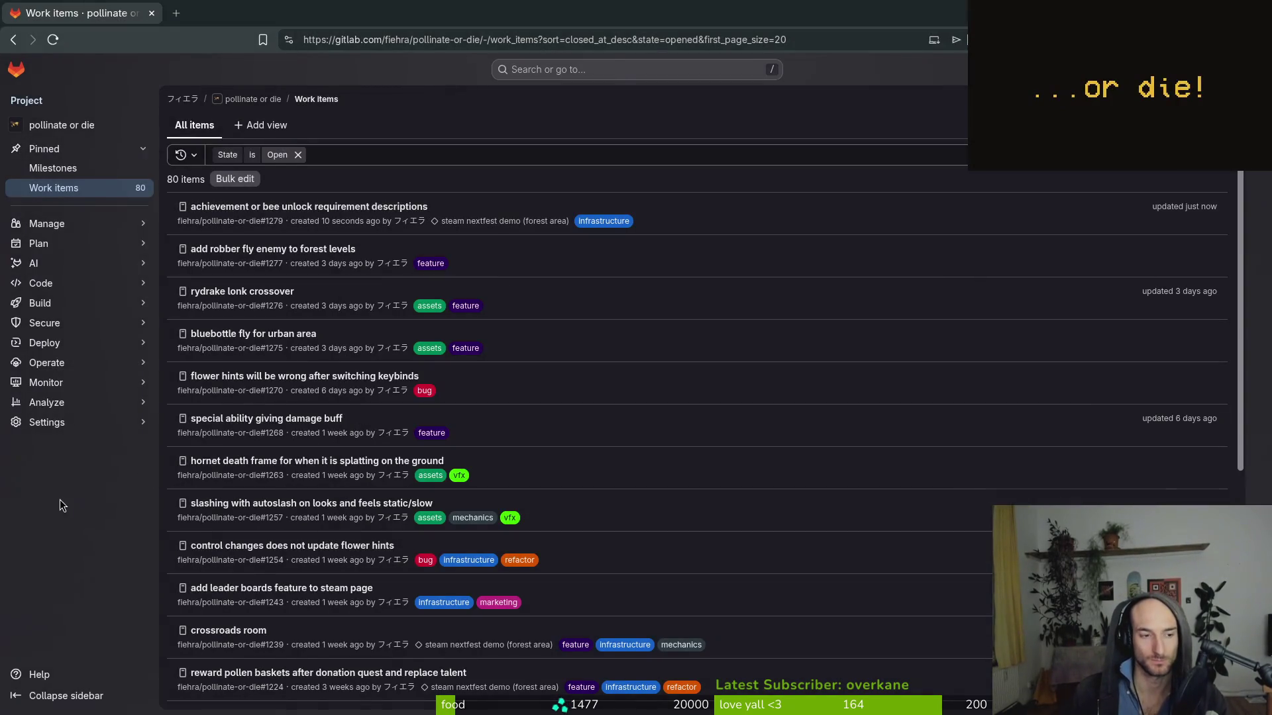
{"action": "scroll", "coordinate": [224, 528], "scroll_direction": "down", "scroll_amount": 5}
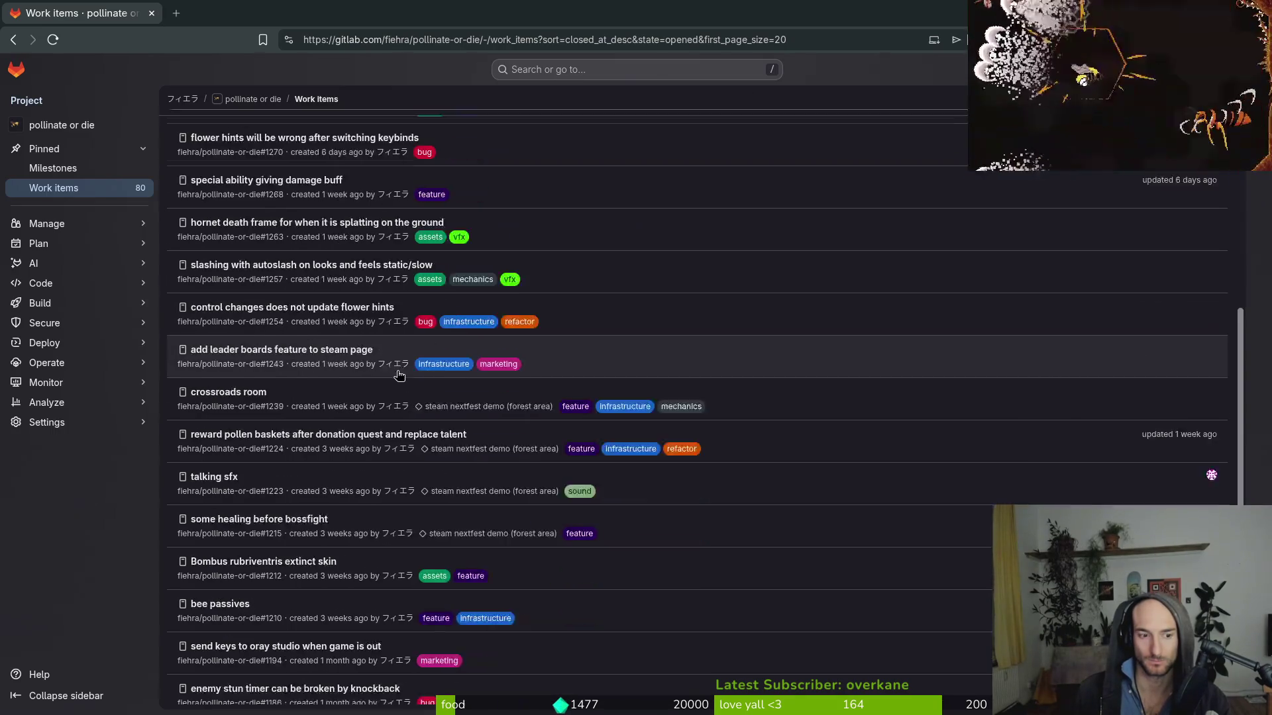
{"action": "scroll", "coordinate": [318, 483], "scroll_direction": "up", "scroll_amount": 5}
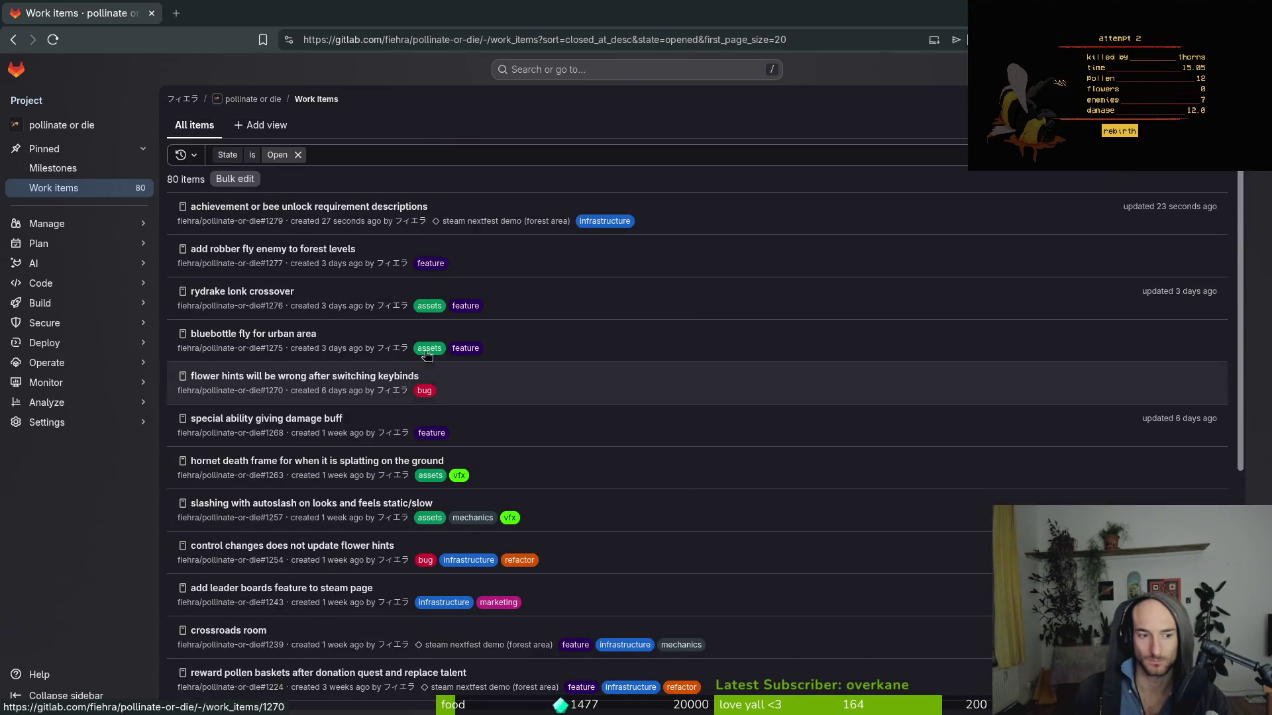
{"action": "left_click", "coordinate": [182, 99]}
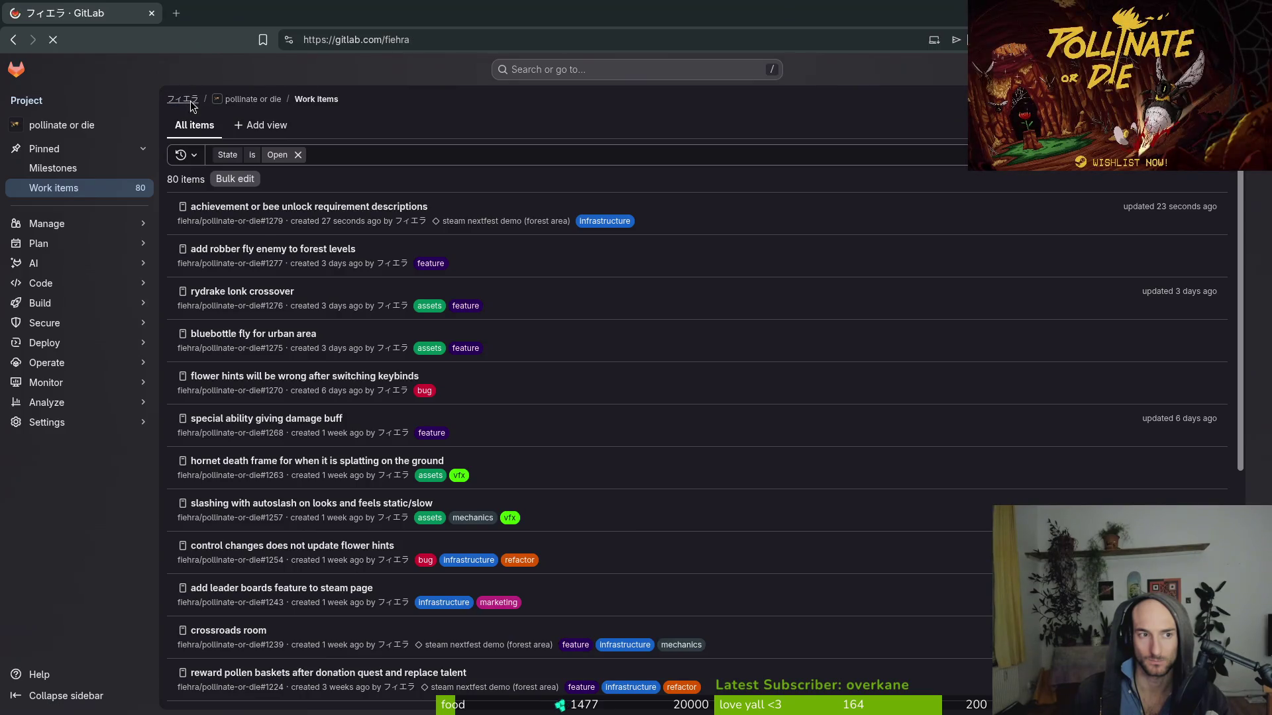
{"action": "key", "text": "alt+Tab"}
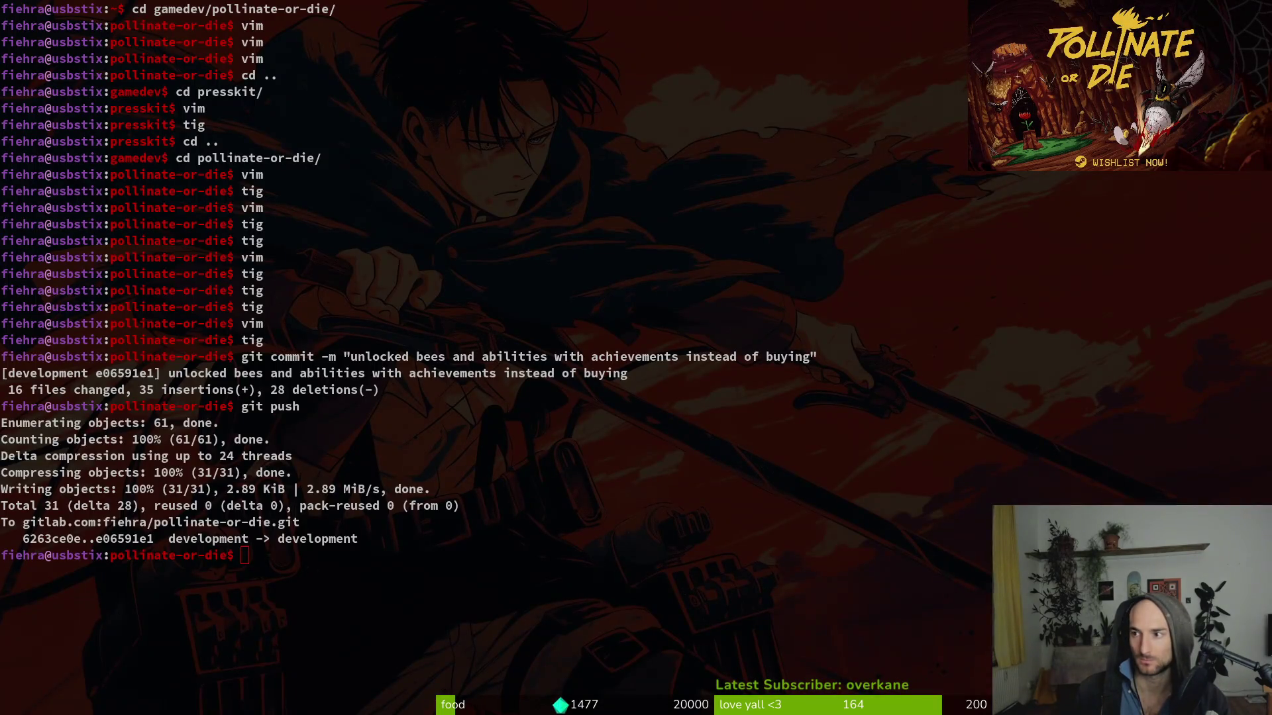
- Cycle from the terminal through the Godot editor to the browser window
{"action": "key", "text": "super"}
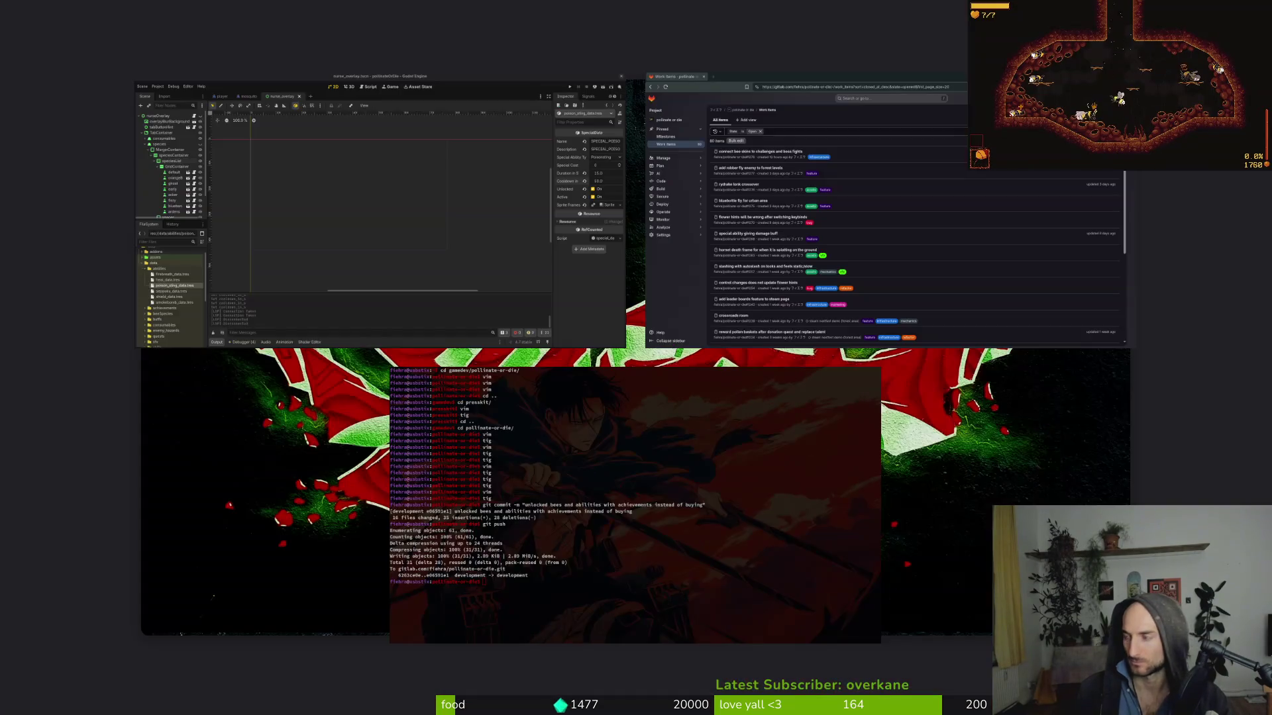
{"action": "key", "text": "super"}
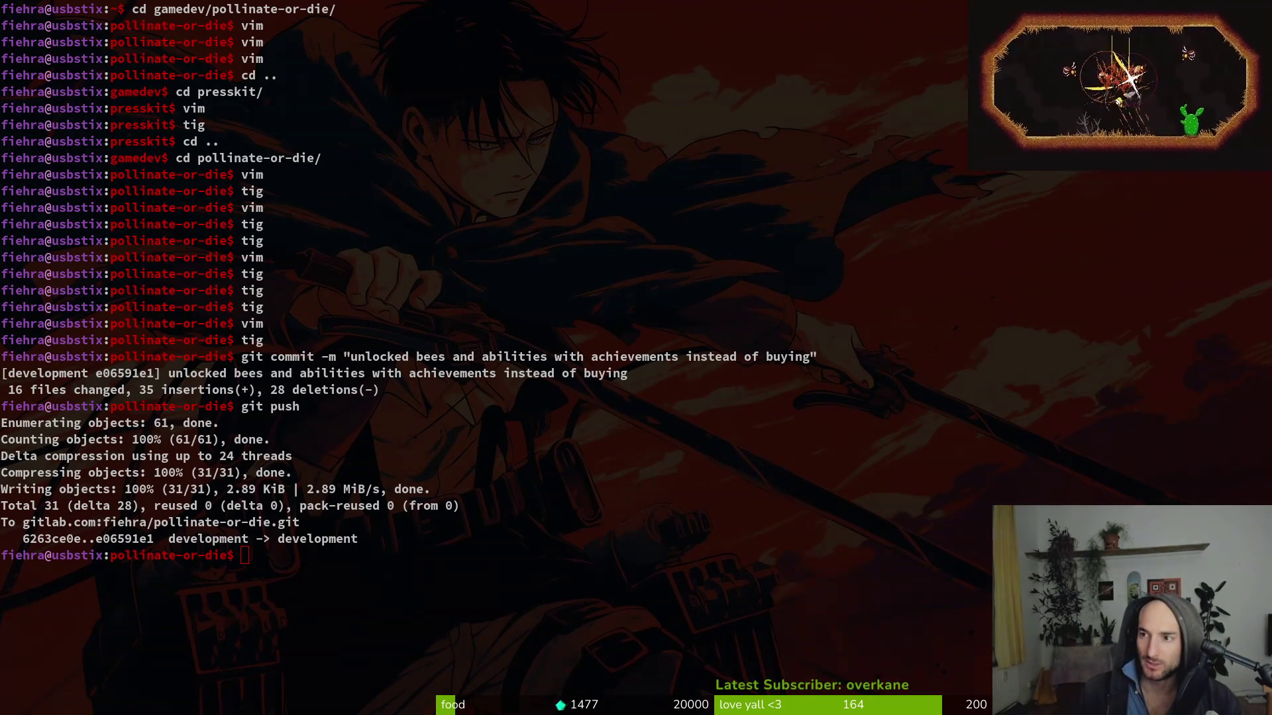
{"action": "left_click", "coordinate": [833, 237]}
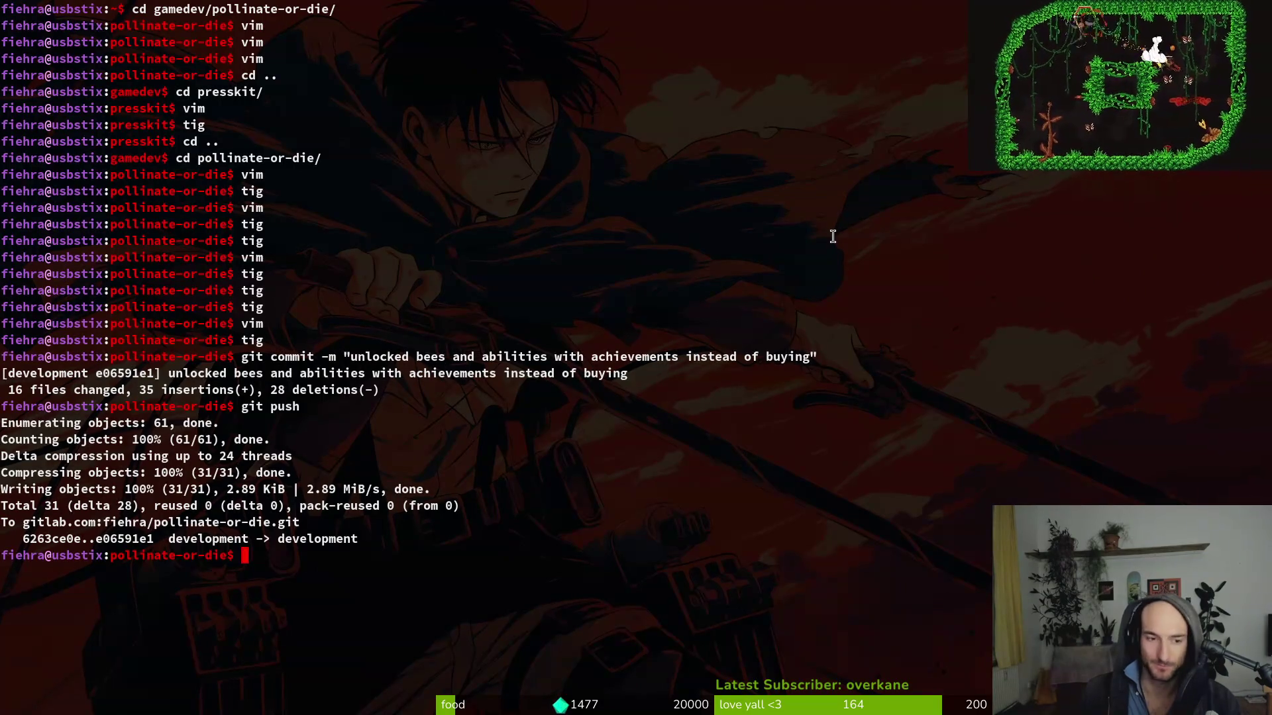
{"action": "key", "text": "alt+Tab"}
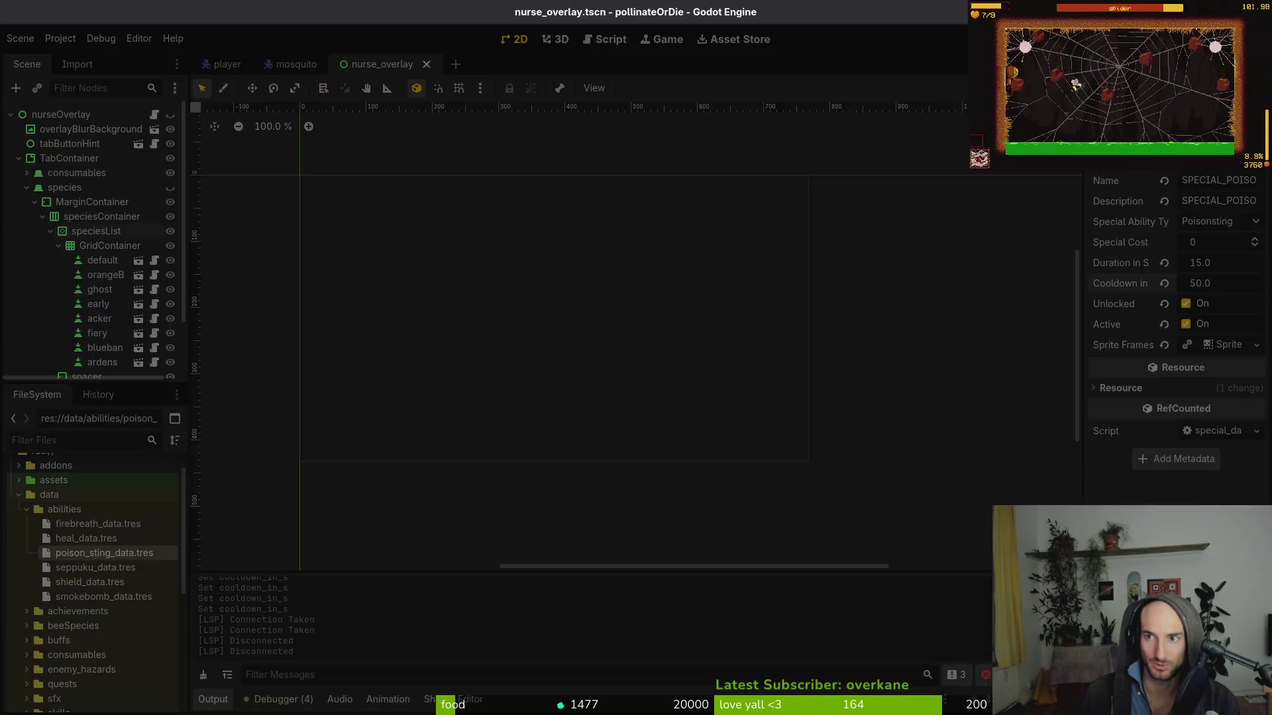
{"action": "key", "text": "alt+Tab"}
- Load the Twitch stream manager dashboard in a new tab
{"action": "key", "text": "ctrl+t"}
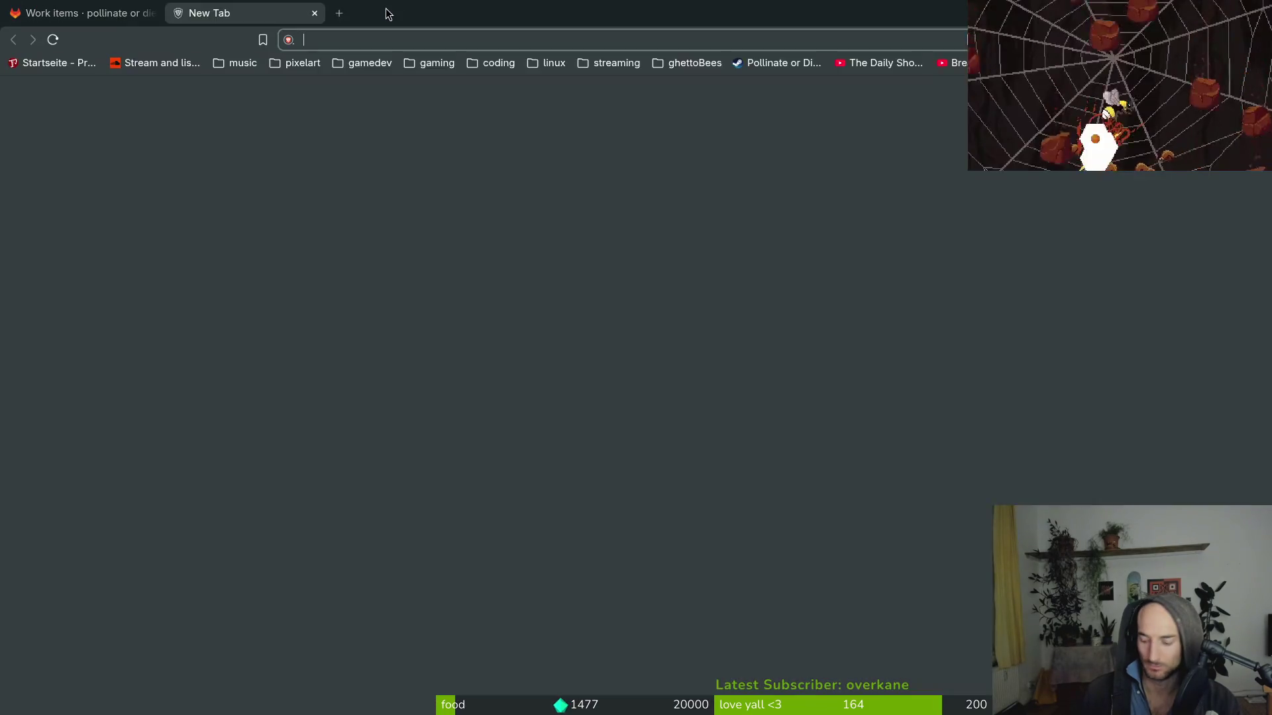
{"action": "type", "text": "das"}
{"action": "key", "text": "Return"}
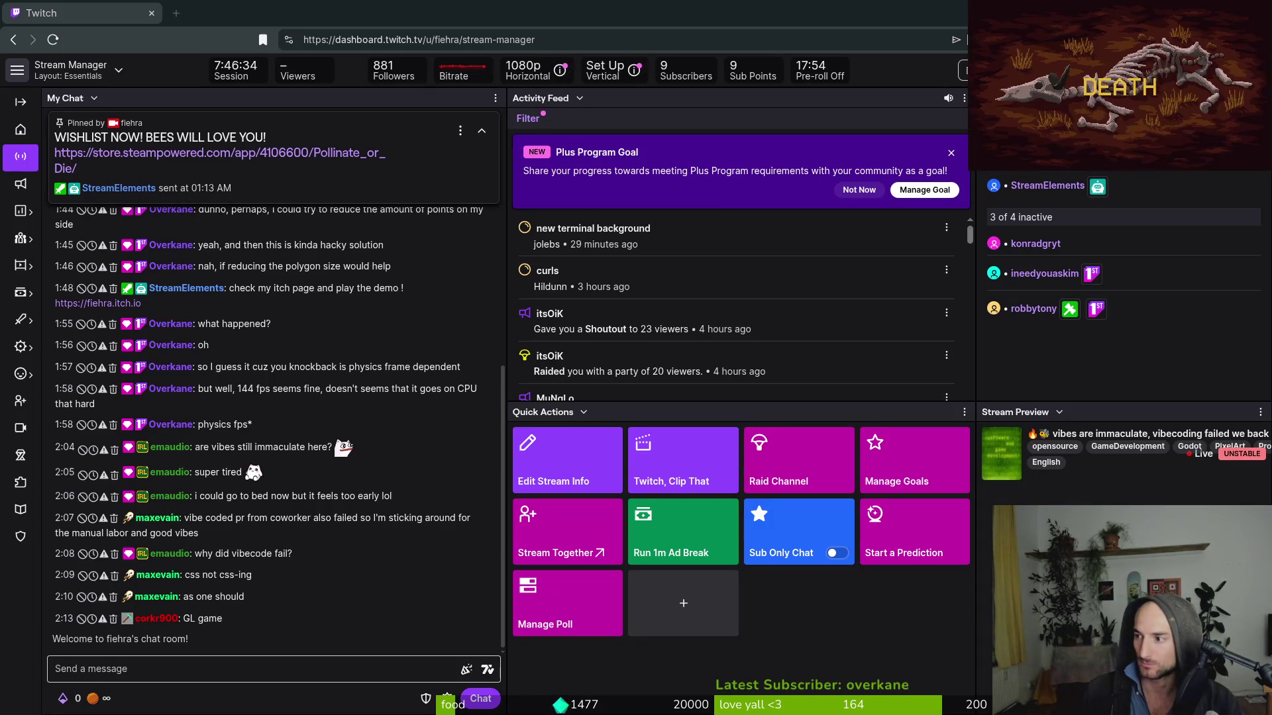
- Show the Raid Channel list filtered to Following channels and browse it
{"action": "left_click", "coordinate": [747, 483]}
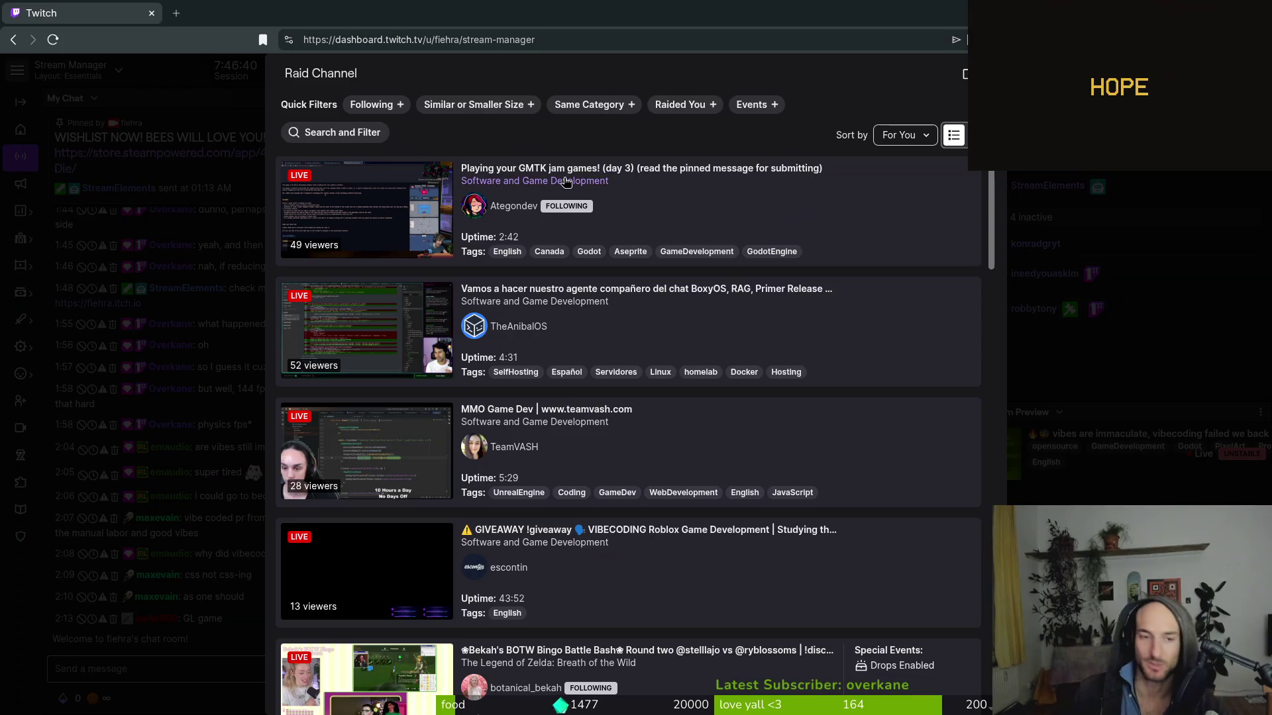
{"action": "scroll", "coordinate": [630, 435], "scroll_direction": "down", "scroll_amount": 3}
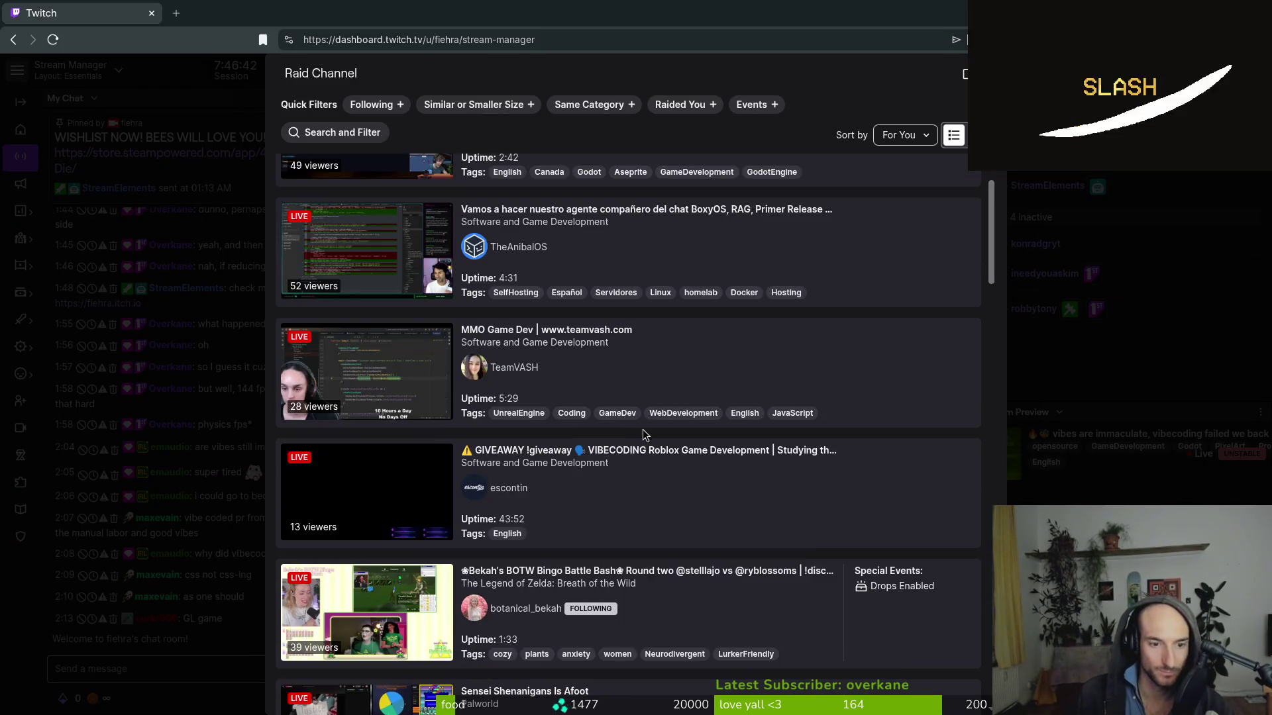
{"action": "scroll", "coordinate": [689, 505], "scroll_direction": "down", "scroll_amount": 5}
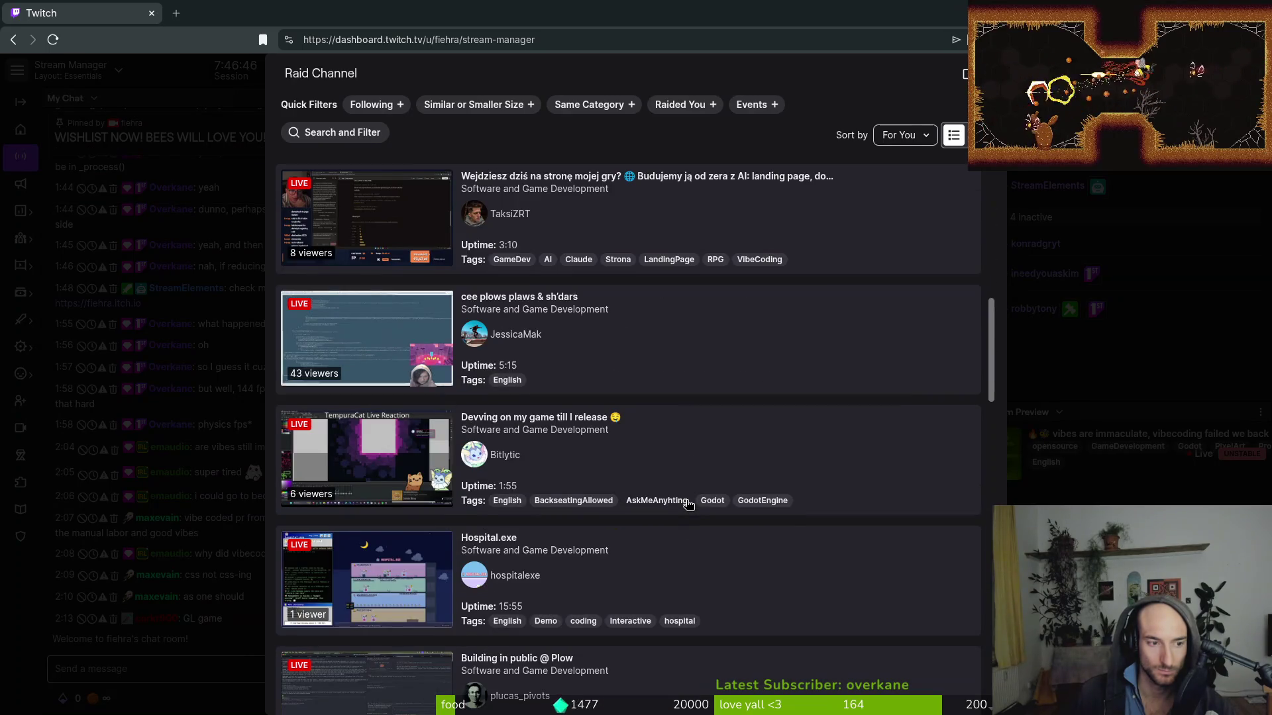
{"action": "left_click", "coordinate": [381, 105]}
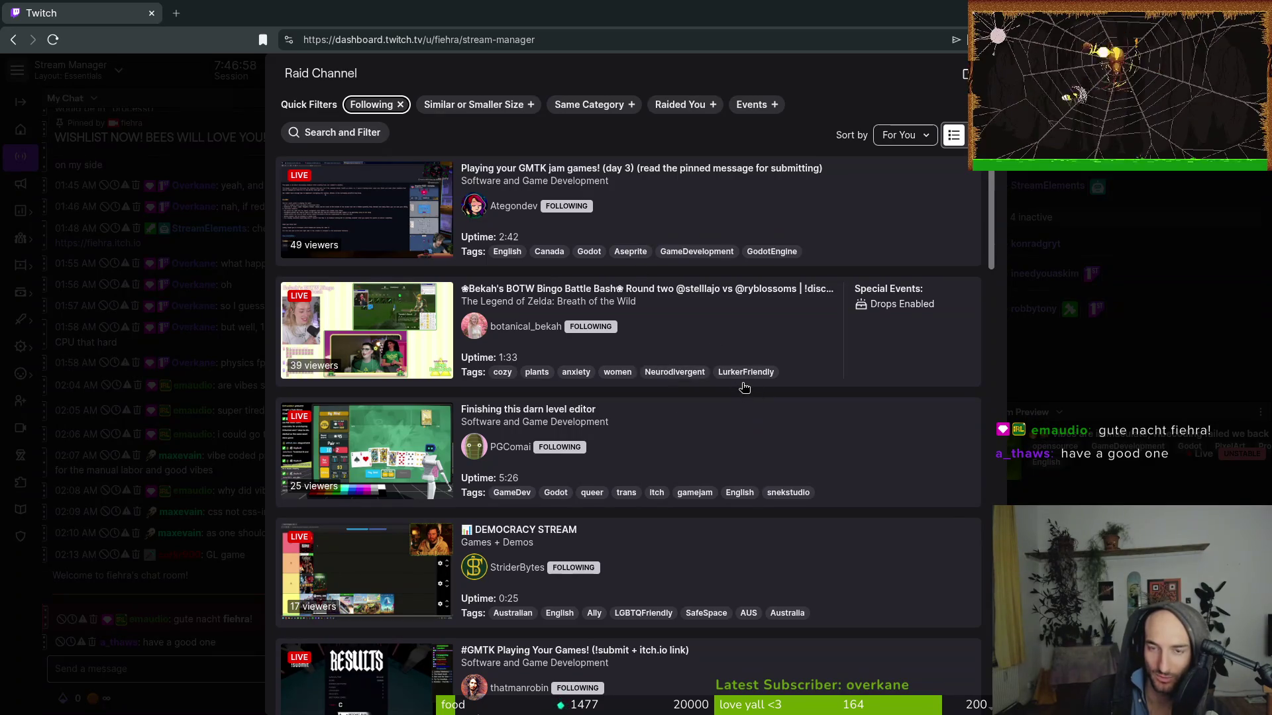
{"action": "scroll", "coordinate": [759, 417], "scroll_direction": "down", "scroll_amount": 2}
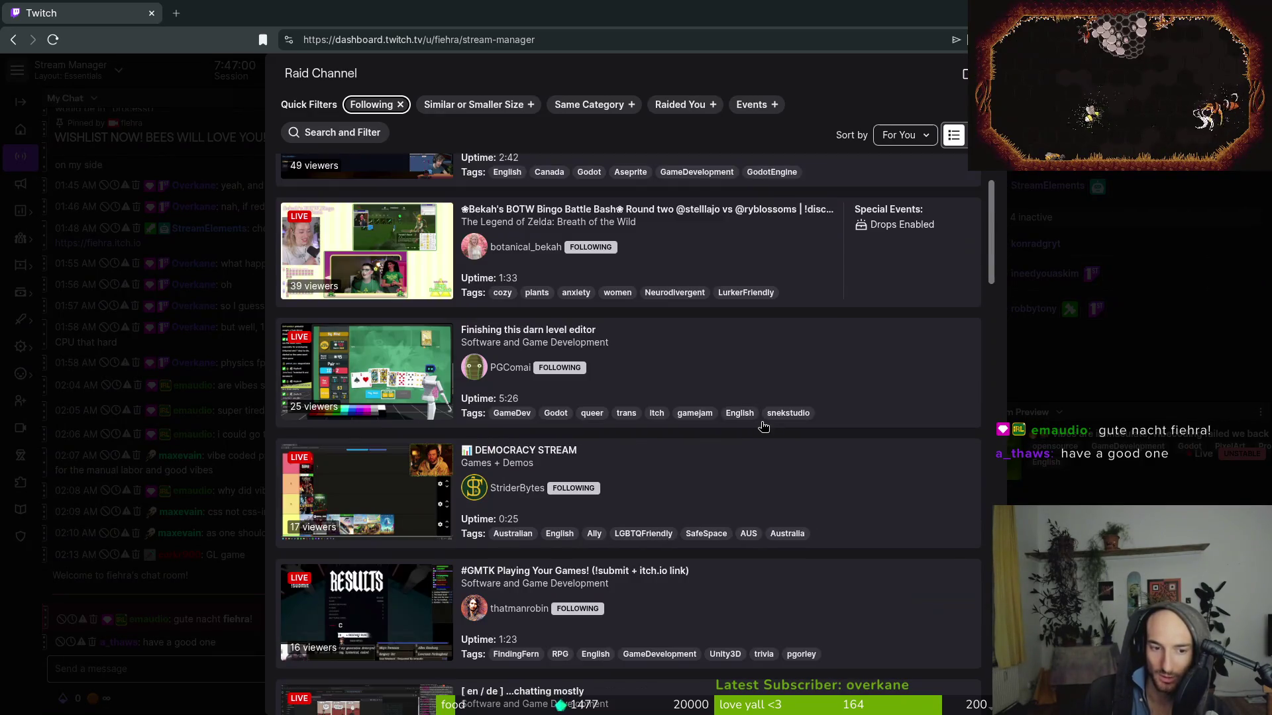
{"action": "scroll", "coordinate": [762, 509], "scroll_direction": "down", "scroll_amount": 2}
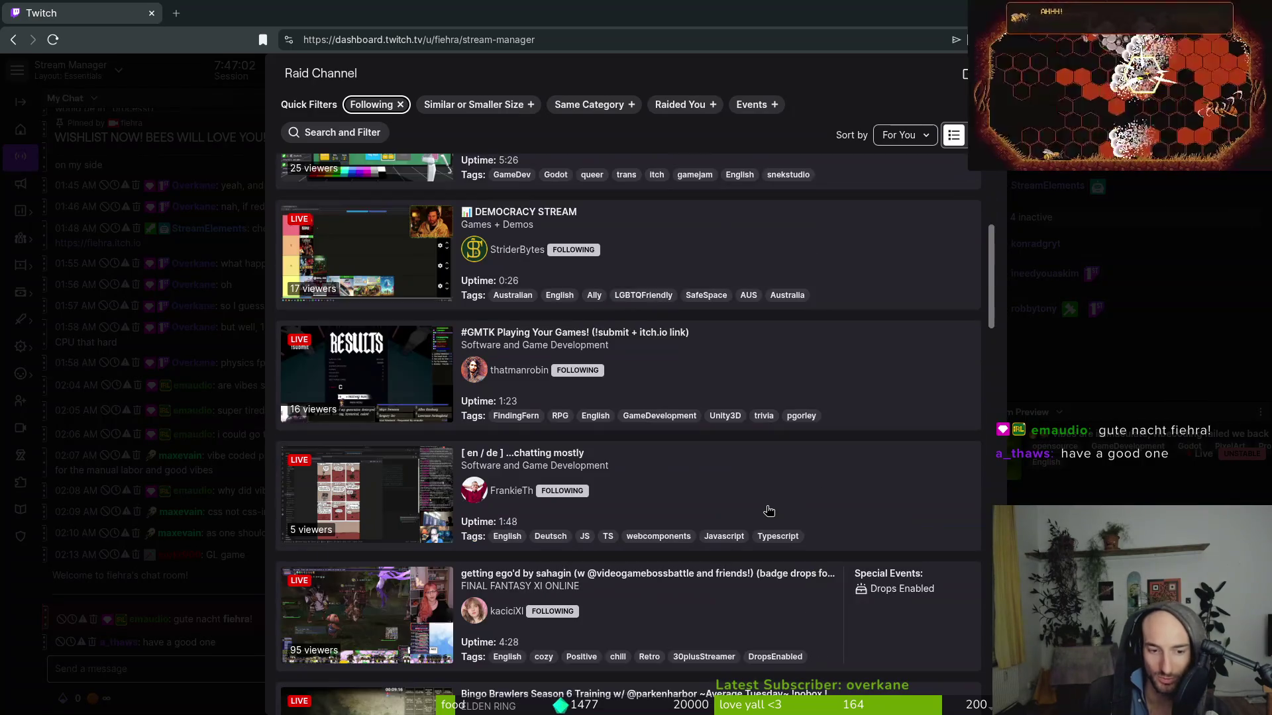